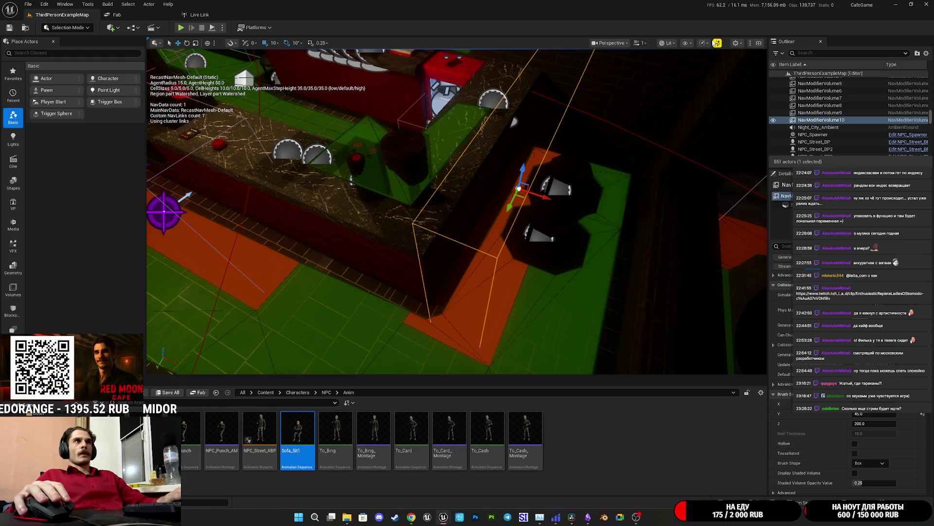
# Turn off the viewport lighting indicator, pull back over the counter, then open the Telegram chat.
pyautogui.click(717, 43)
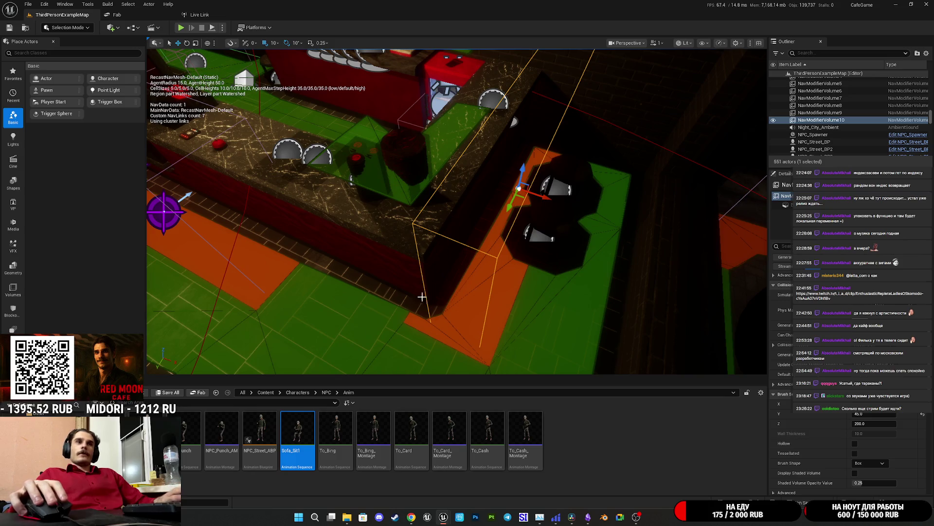
pyautogui.moveTo(529, 310); pyautogui.dragTo(529, 310)
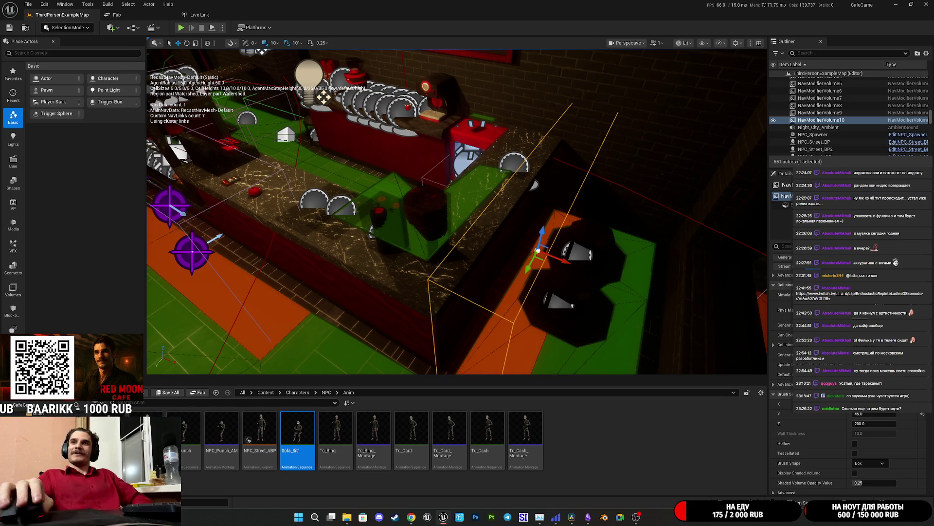
pyautogui.hotkey('alt', 'Tab')
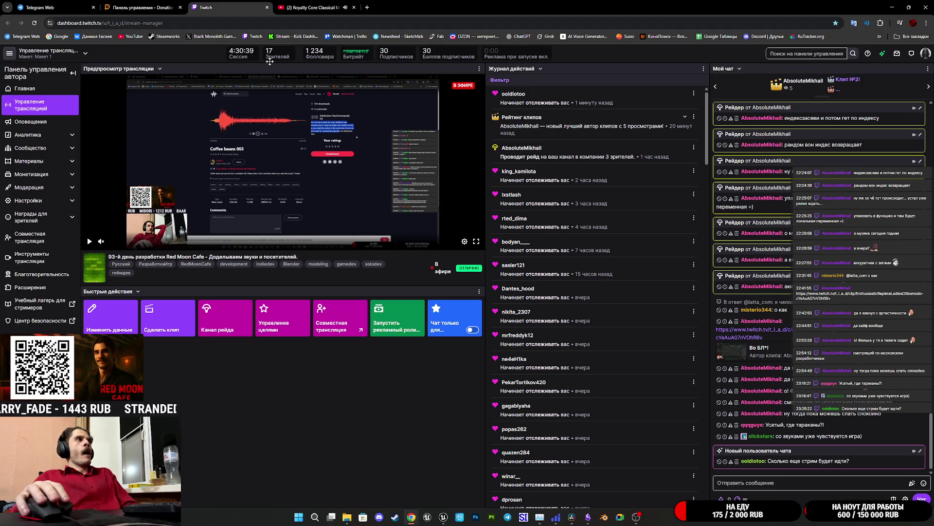
pyautogui.click(33, 6)
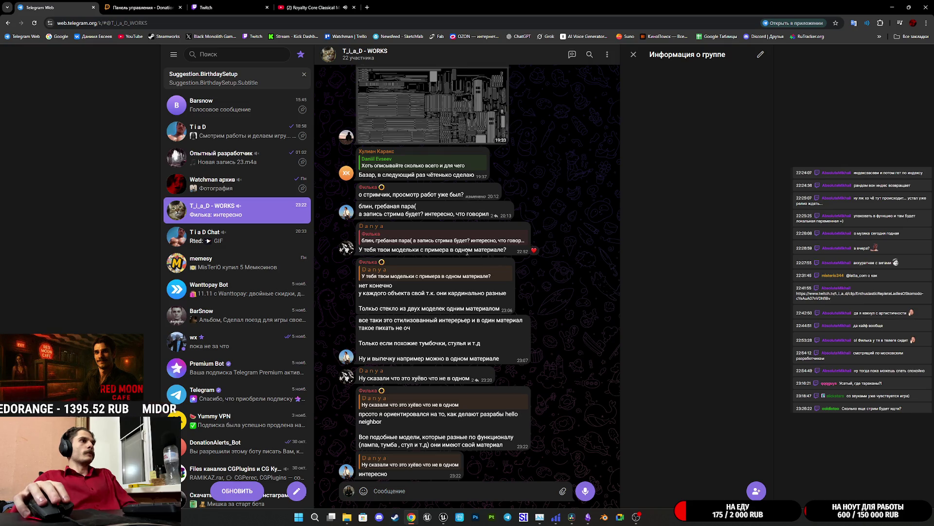
# Toggle the heart off the 23:06 message, heart the 23:07 message, and return to Unreal Editor.
pyautogui.doubleClick(404, 290)
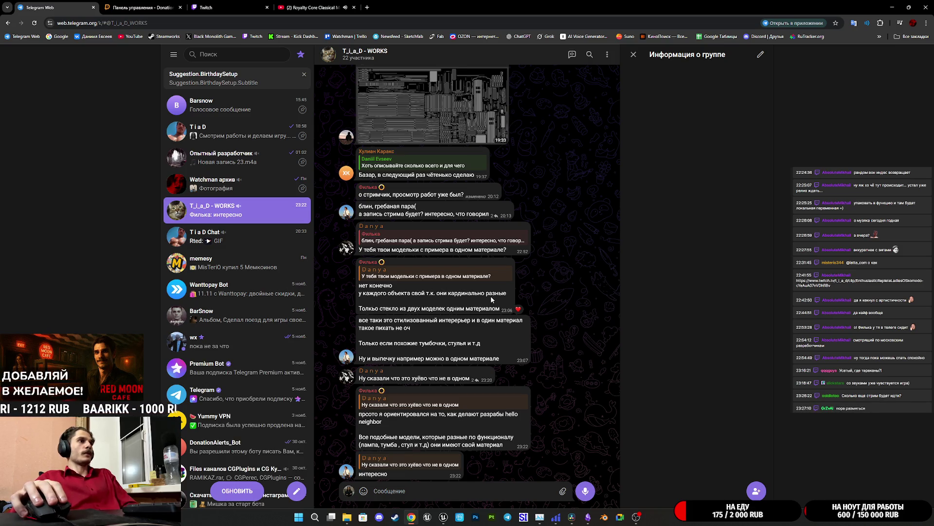
pyautogui.doubleClick(440, 307)
pyautogui.doubleClick(423, 310)
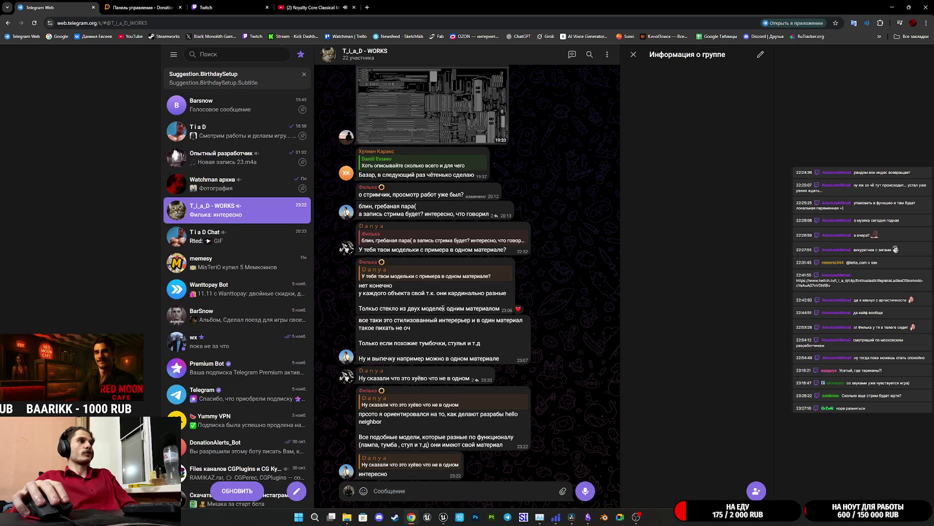
pyautogui.click(519, 309)
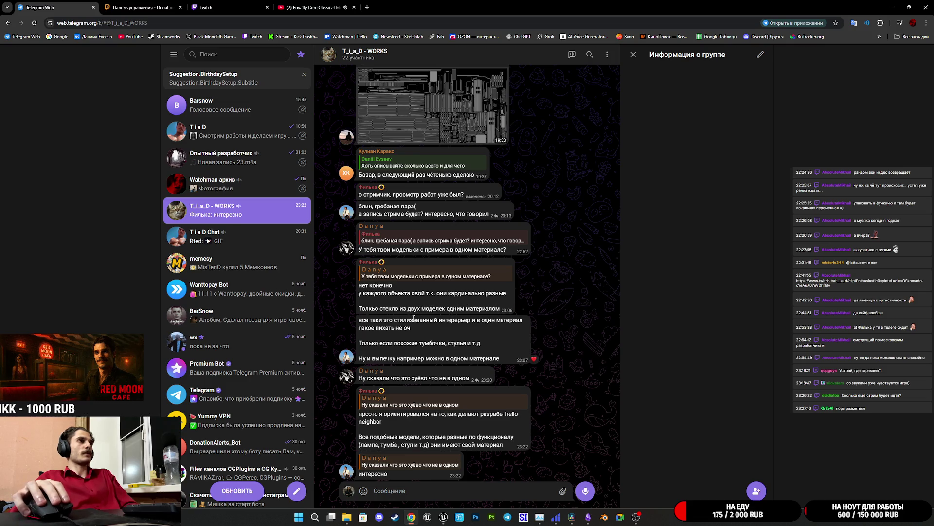
pyautogui.doubleClick(427, 334)
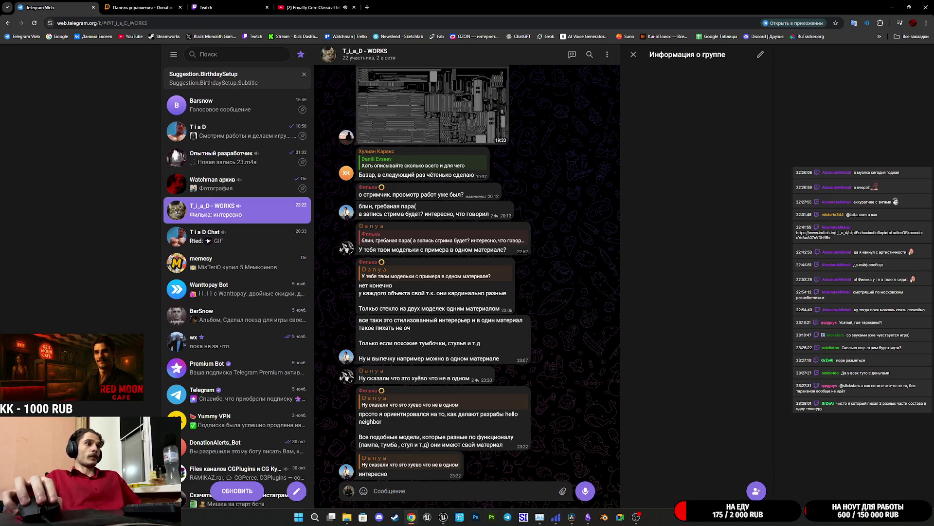
pyautogui.moveTo(443, 517)
pyautogui.click(416, 472)
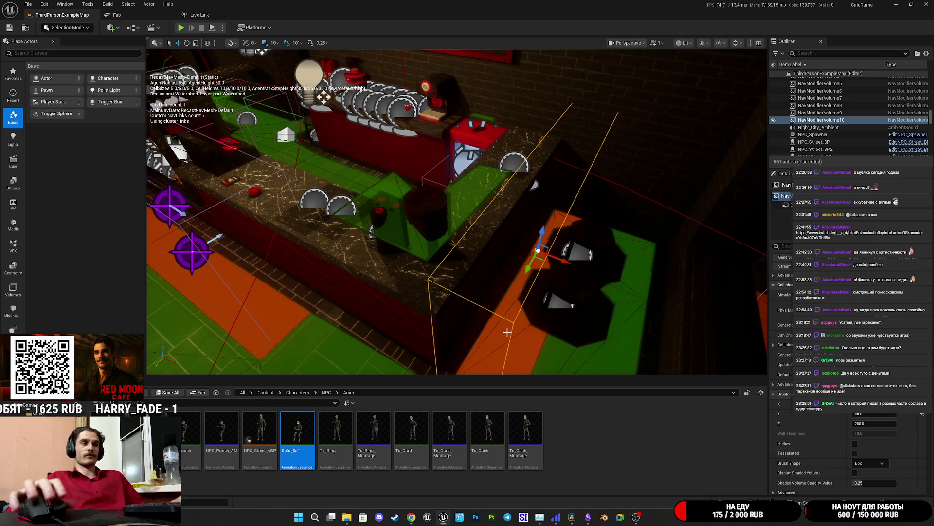
# Bring Chrome forward and switch to the Royalty Core Classical Music YouTube tab.
pyautogui.click(413, 517)
pyautogui.click(314, 7)
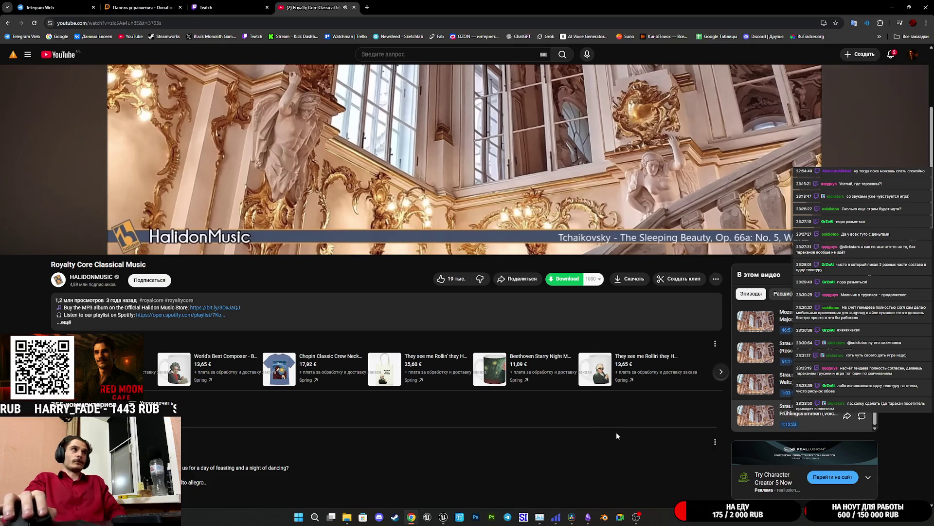
# Glance at the Twitch dashboard, then in Unreal minimize the Blueprint editor and fly out to the street.
pyautogui.click(209, 7)
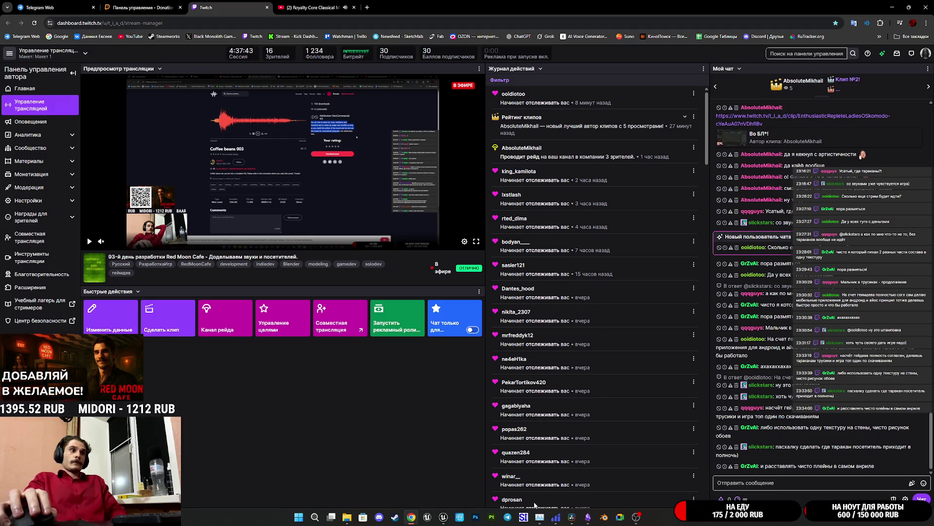
pyautogui.moveTo(456, 513)
pyautogui.click(484, 482)
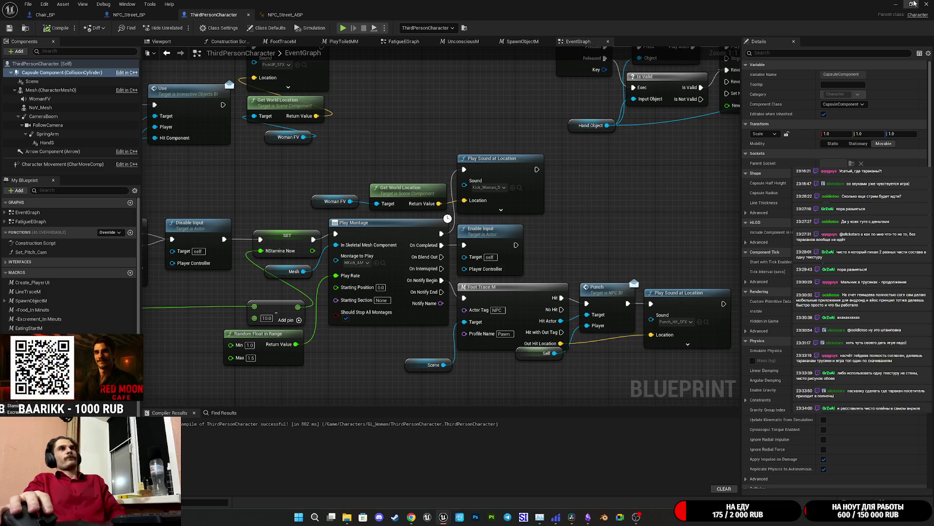
pyautogui.click(895, 4)
pyautogui.moveTo(457, 211)
pyautogui.mouseDown()
pyautogui.moveTo(413, 214)
pyautogui.moveTo(453, 214)
pyautogui.moveTo(426, 219)
pyautogui.mouseUp()
# Return to the Royalty Core video on YouTube and switch the player to theater mode.
pyautogui.click(411, 517)
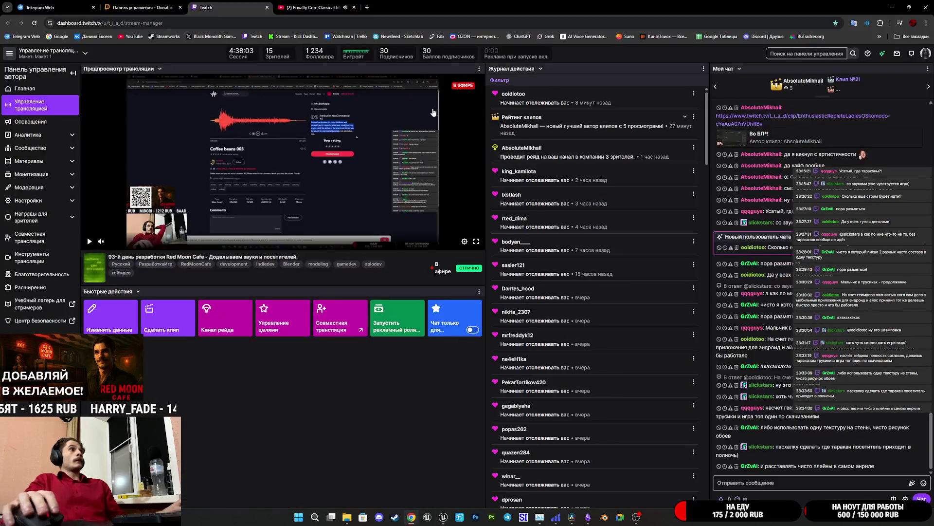
pyautogui.click(314, 8)
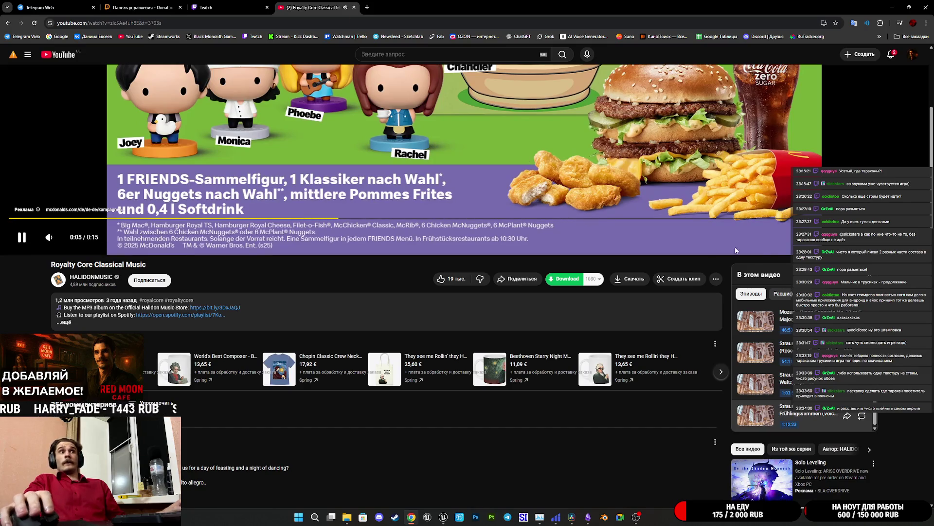
pyautogui.press('t')
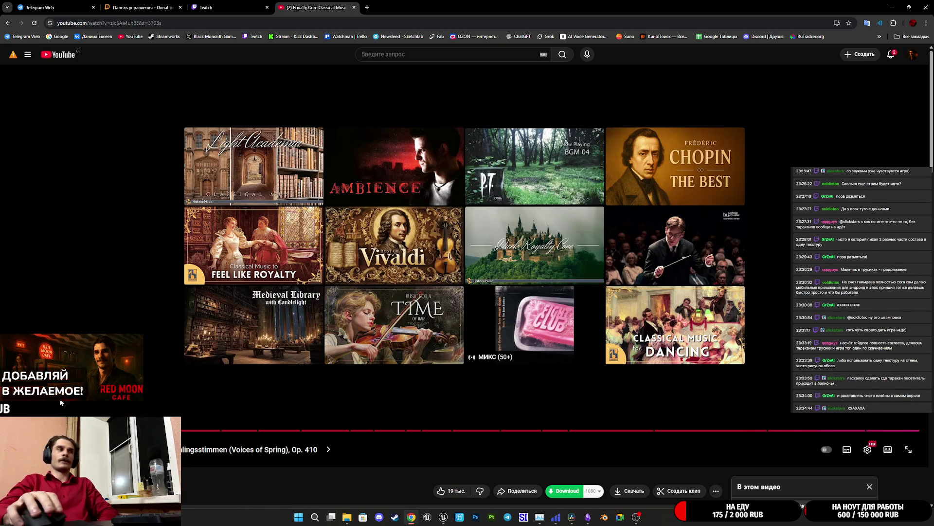
# Dismiss the end-screen recommendations to resume the Mozart Lucio Silla overture.
pyautogui.click(285, 411)
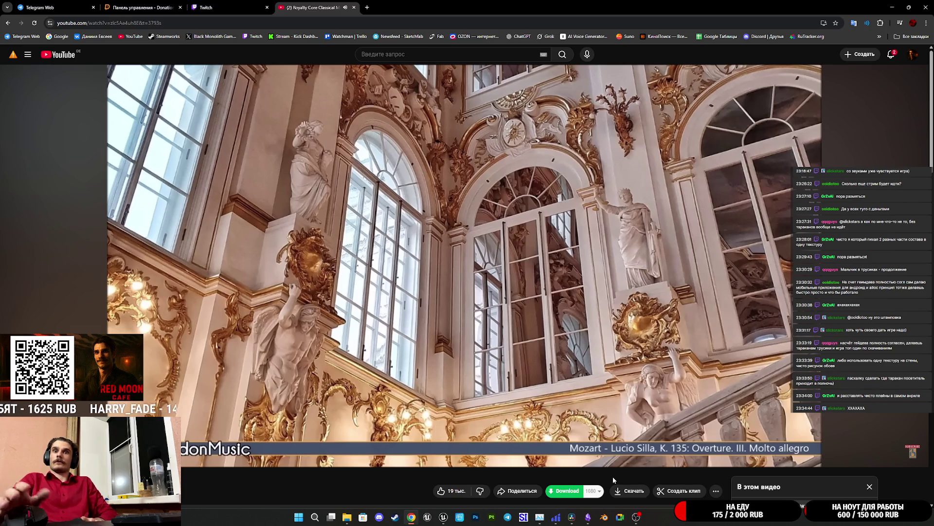
pyautogui.moveTo(550, 460)
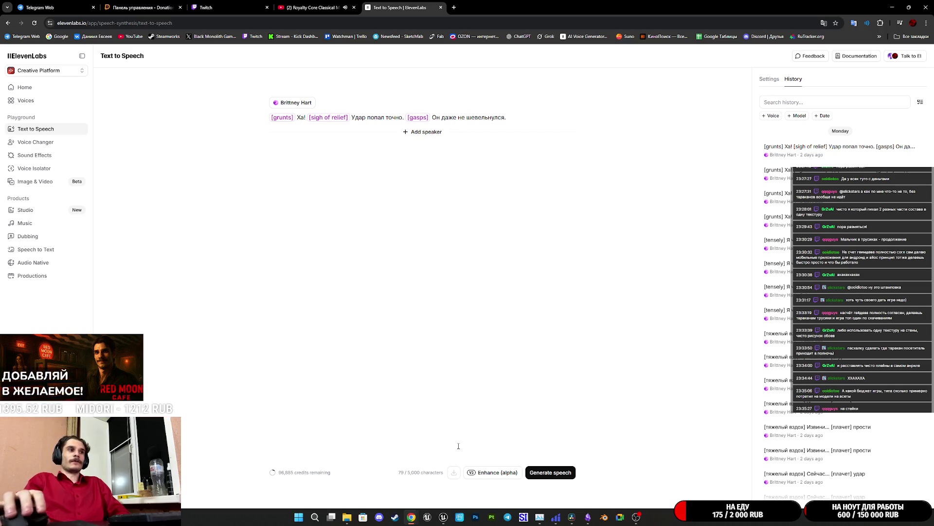
# Bring the Unreal level editor window with the café level back from the taskbar.
pyautogui.moveTo(443, 517)
pyautogui.click(425, 473)
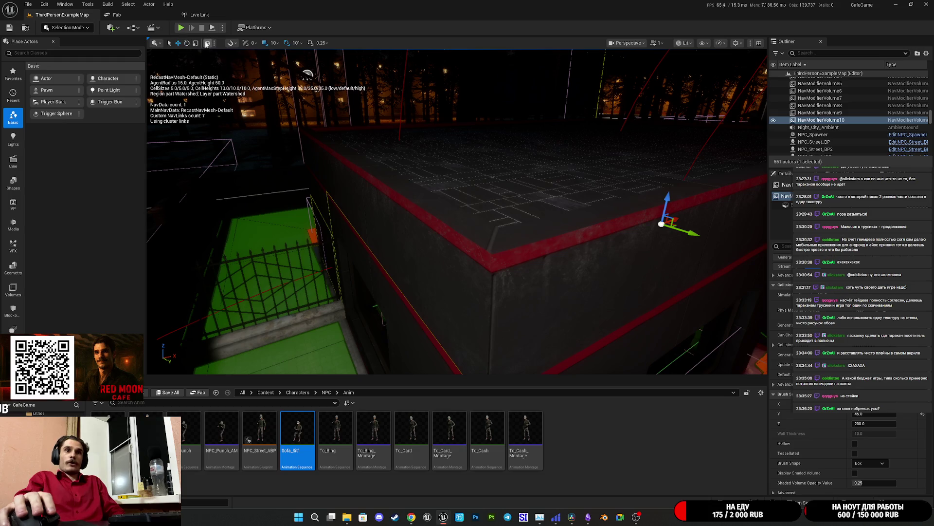
# Play-test the café fullscreen in first person, walking forward and using the cash register, then stop.
pyautogui.click(180, 28)
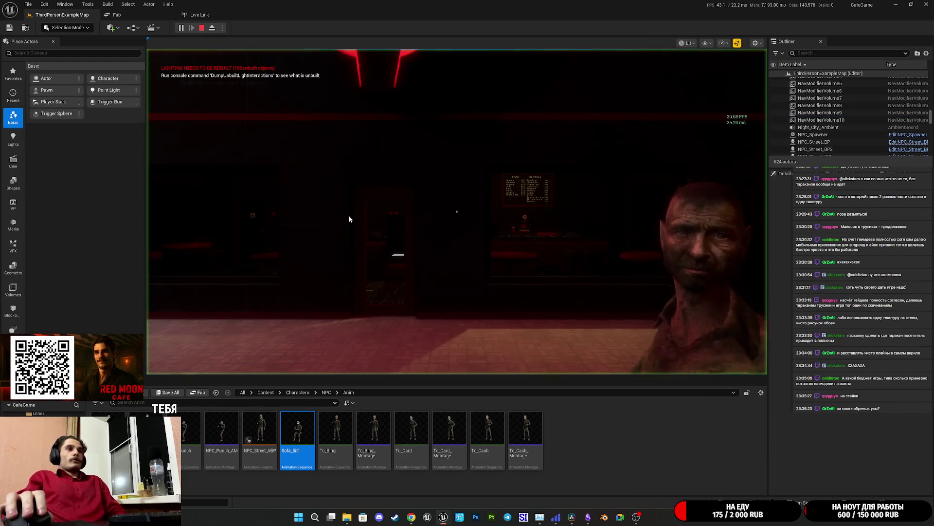
pyautogui.press('F11')
pyautogui.press('w')
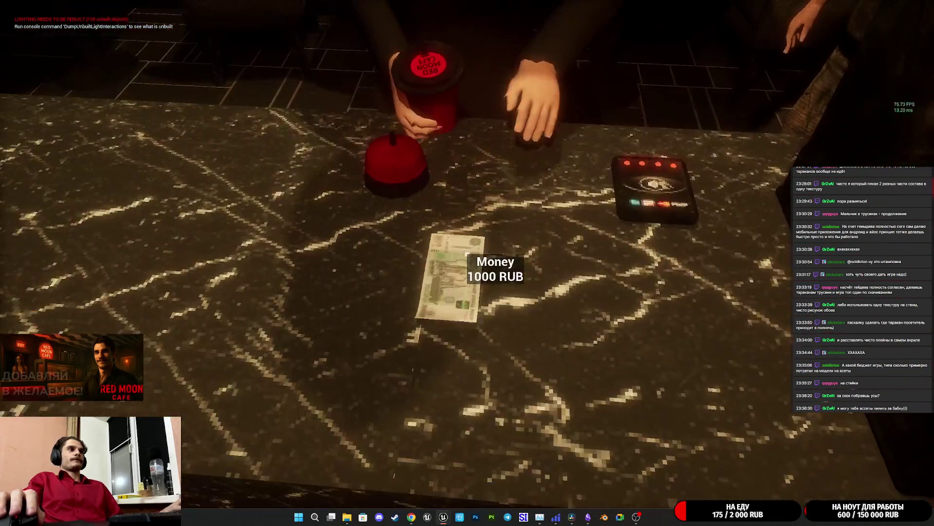
pyautogui.click(467, 254)
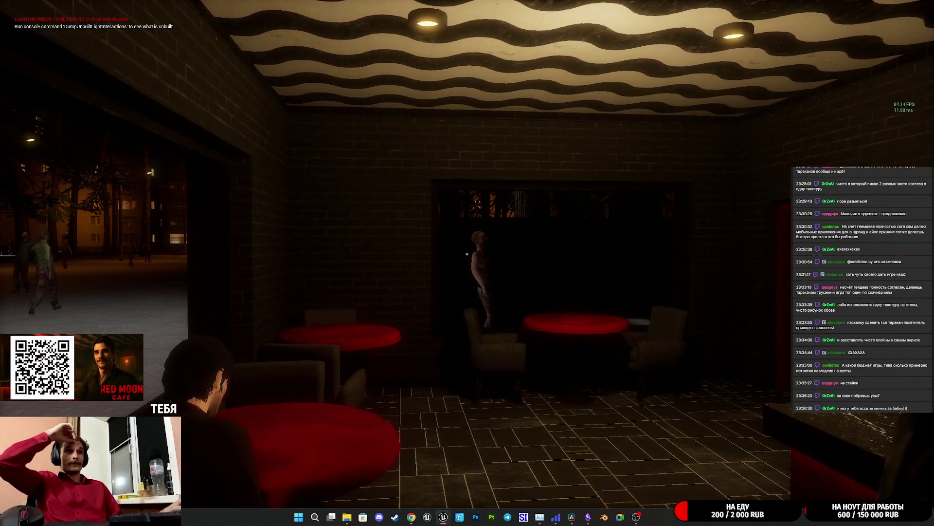
pyautogui.press('Escape')
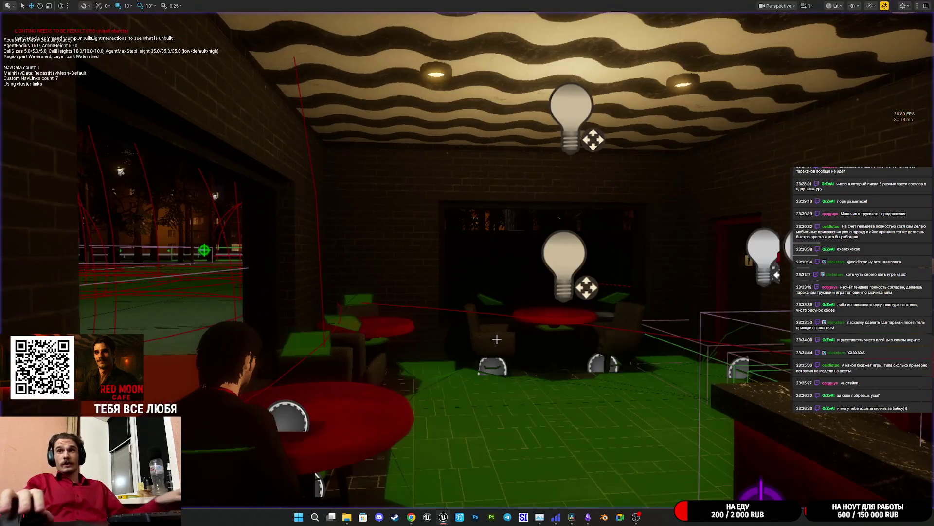
# Restore the full editor layout, fly the view over to the café counter, then switch to ElevenLabs.
pyautogui.press('F11')
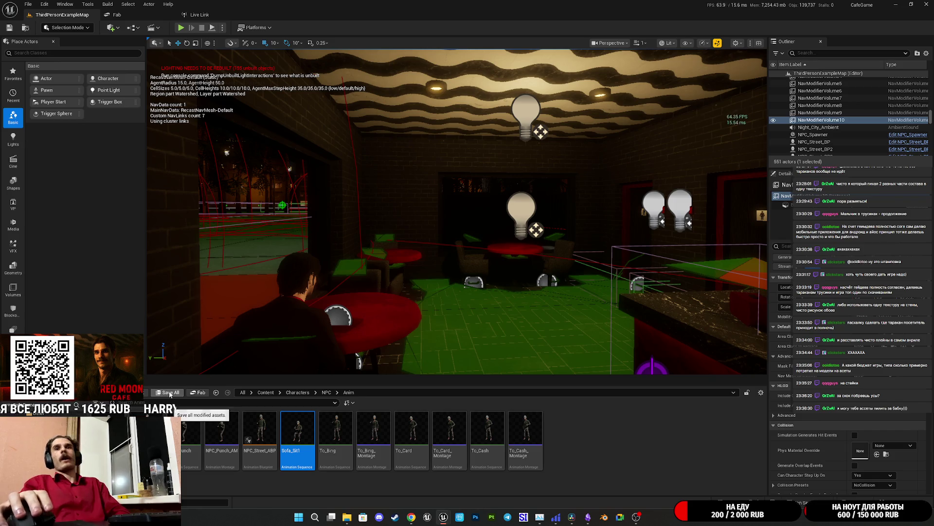
pyautogui.moveTo(349, 322)
pyautogui.mouseDown()
pyautogui.moveTo(273, 311)
pyautogui.moveTo(263, 292)
pyautogui.moveTo(282, 326)
pyautogui.moveTo(458, 284)
pyautogui.moveTo(442, 276)
pyautogui.moveTo(508, 282)
pyautogui.mouseUp()
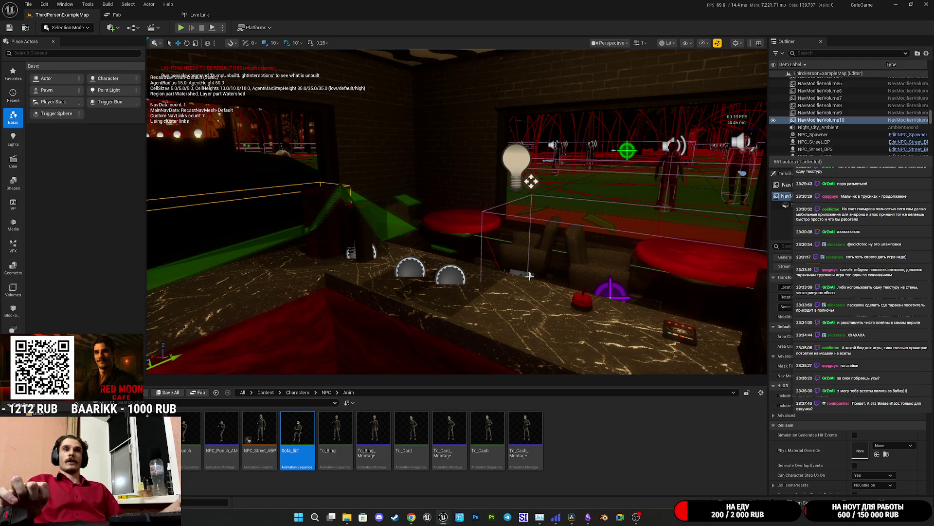
pyautogui.click(411, 517)
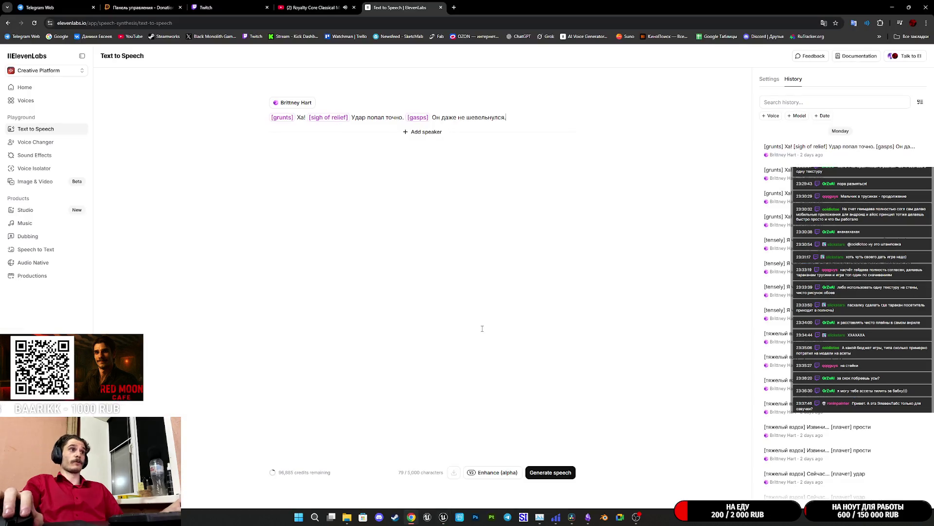
# Open ElevenLabs' sound effects library, then open the MiniMax bookmark in a new tab and switch to it.
pyautogui.click(38, 155)
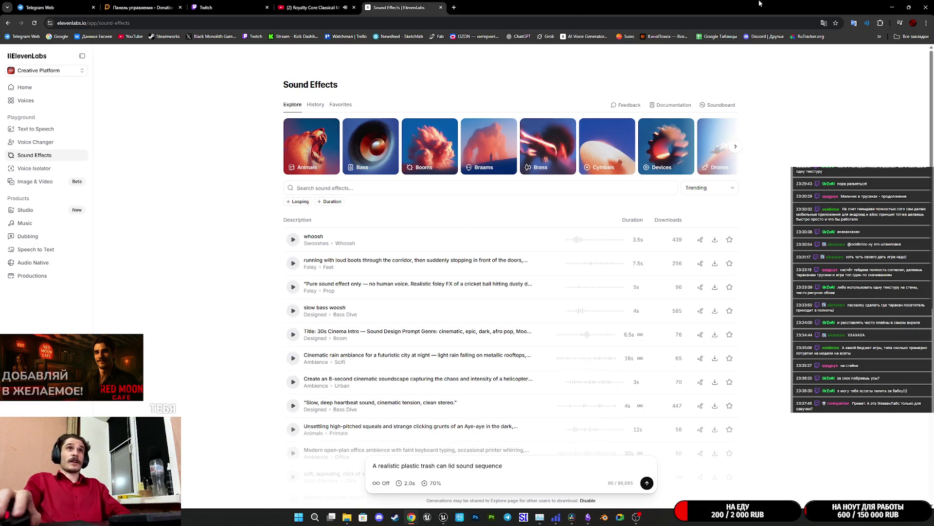
pyautogui.click(911, 37)
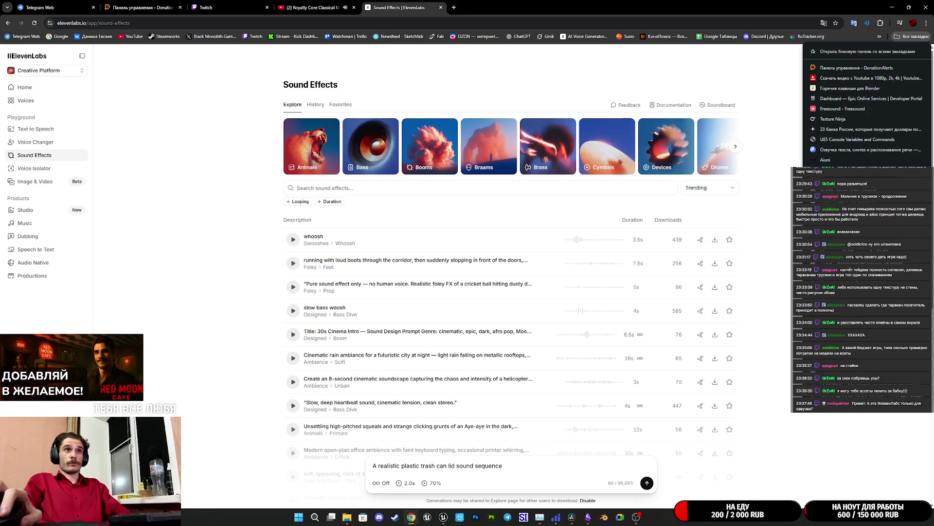
pyautogui.middleClick(871, 149)
pyautogui.click(489, 7)
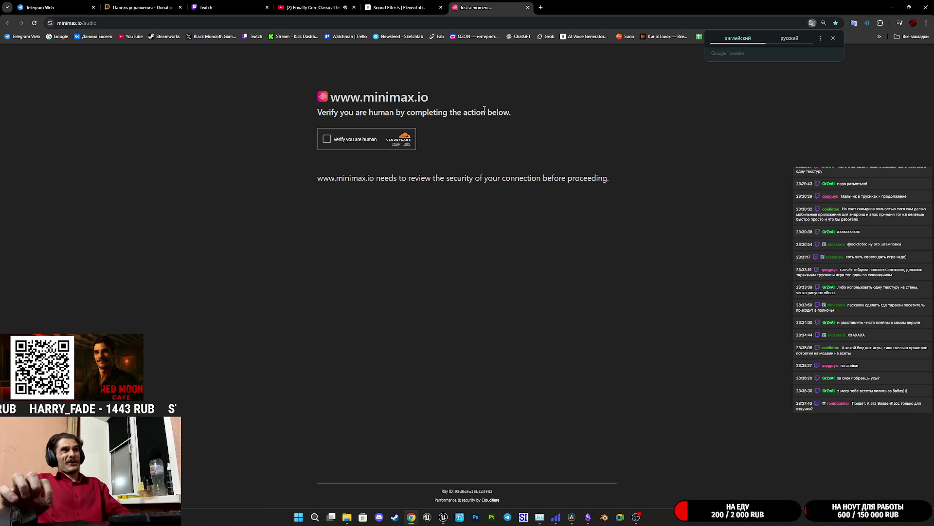
# Pass the Cloudflare check, open the Text to Speech history, and sign in with a Google account.
pyautogui.click(327, 139)
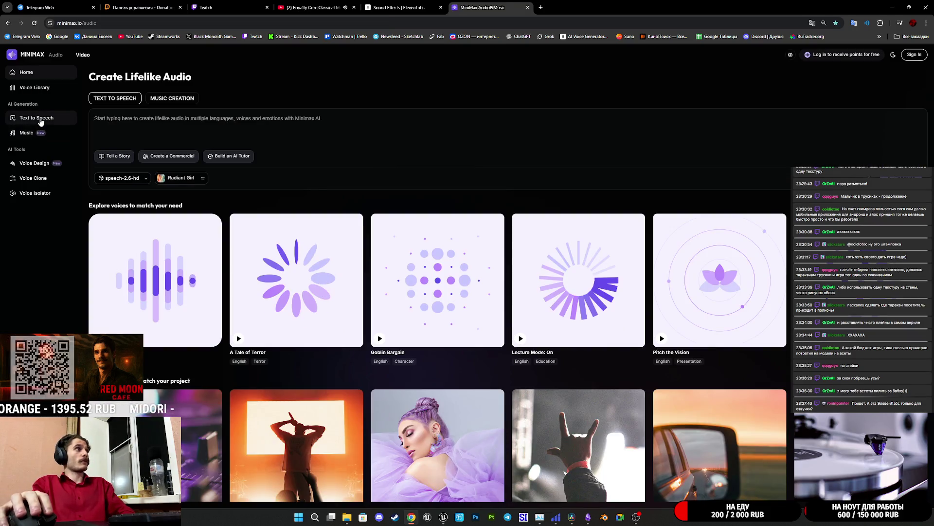
pyautogui.click(41, 121)
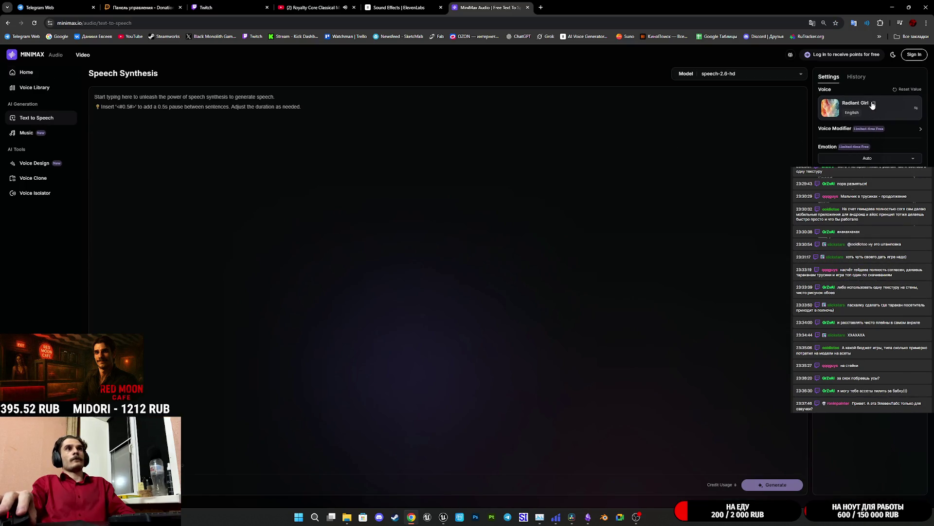
pyautogui.click(861, 78)
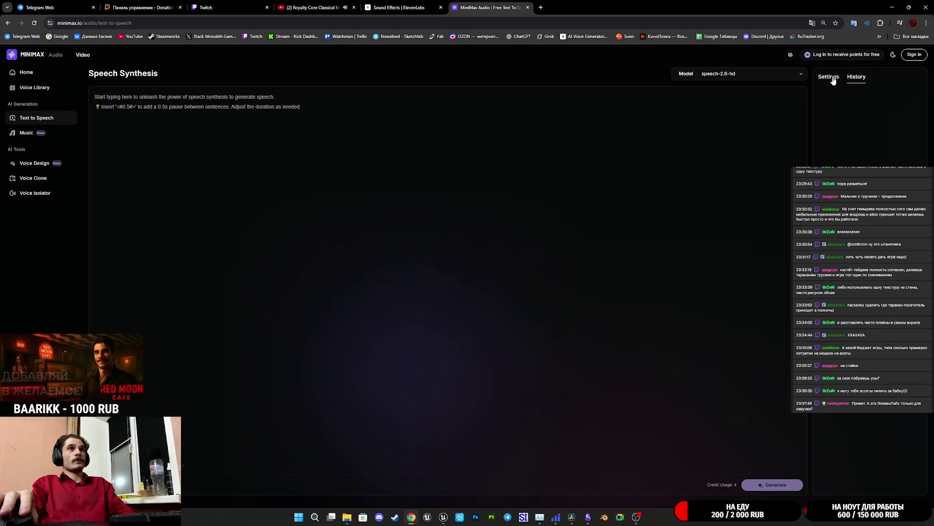
pyautogui.click(913, 54)
pyautogui.click(489, 304)
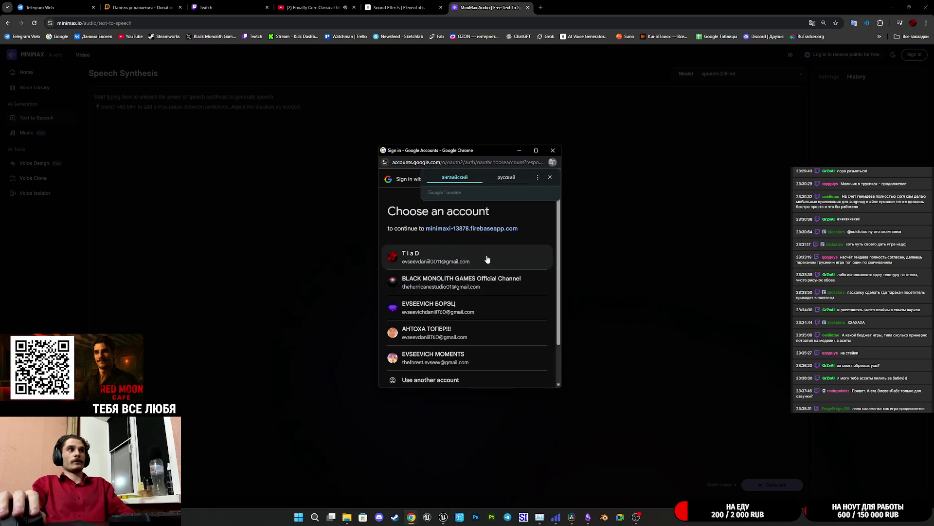
pyautogui.click(493, 257)
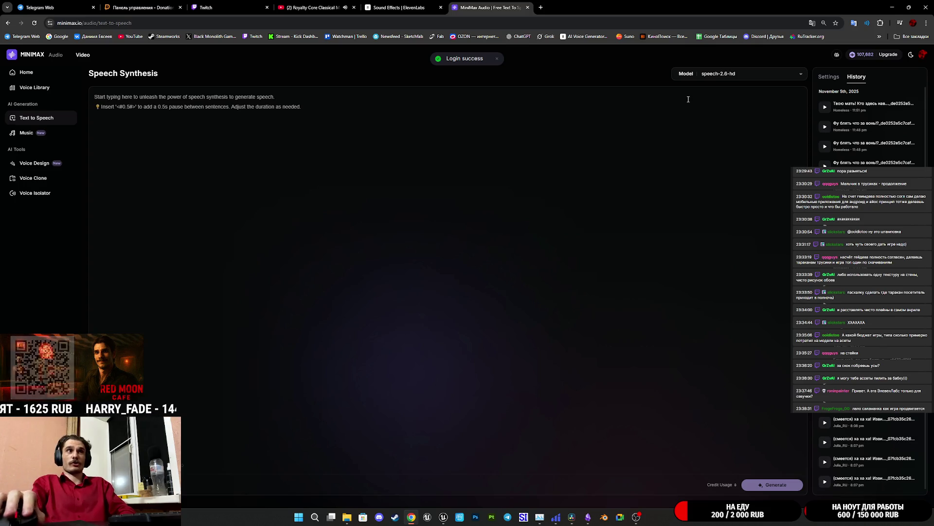
# Play the most recent generated speech clip from the history, then return to DaVinci Resolve.
pyautogui.click(826, 108)
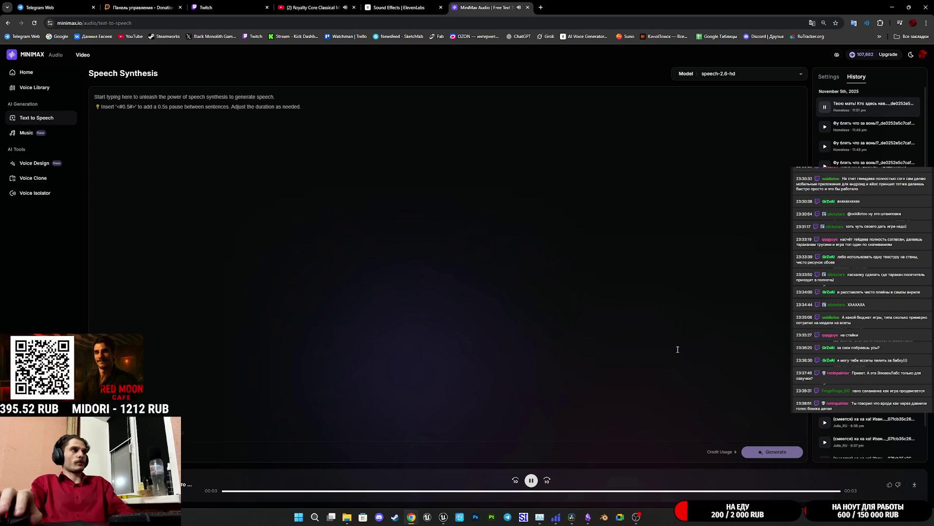
pyautogui.scroll(-1, 861, 292)
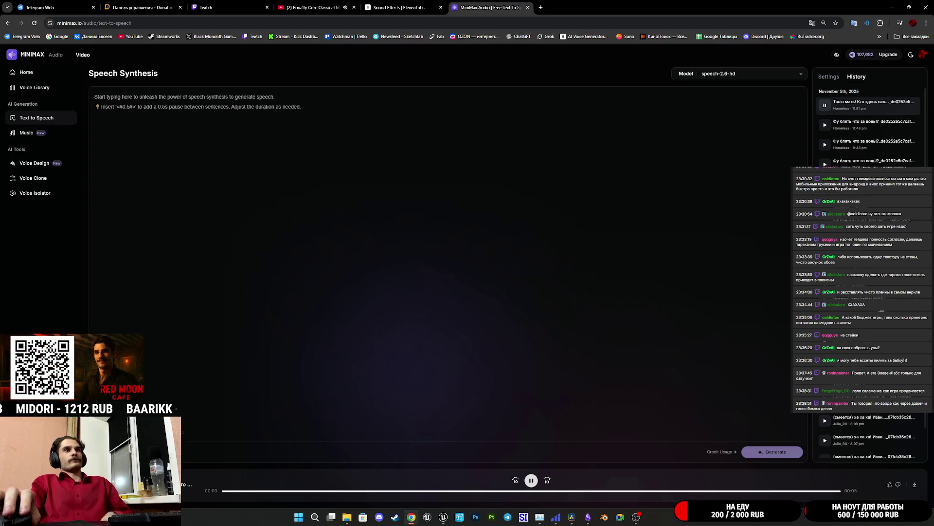
pyautogui.scroll(1, 825, 165)
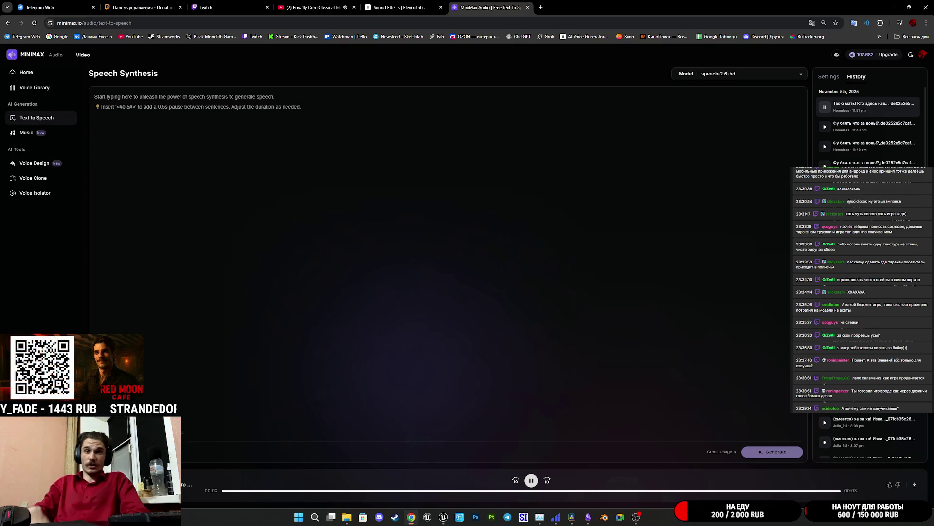
pyautogui.click(571, 517)
# Show the Новая запись 23.m4a voice clip on Resolve's Edit page, then minimize DaVinci Resolve.
pyautogui.click(625, 423)
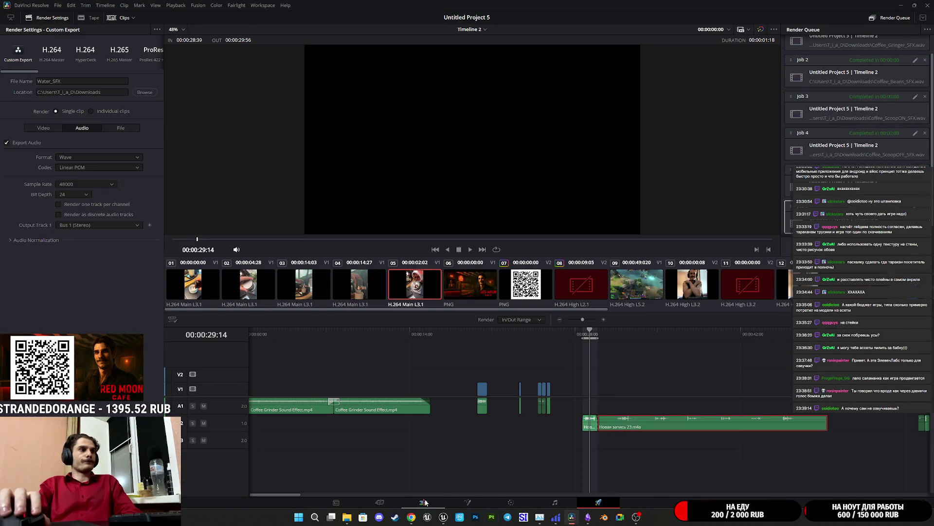
pyautogui.click(424, 502)
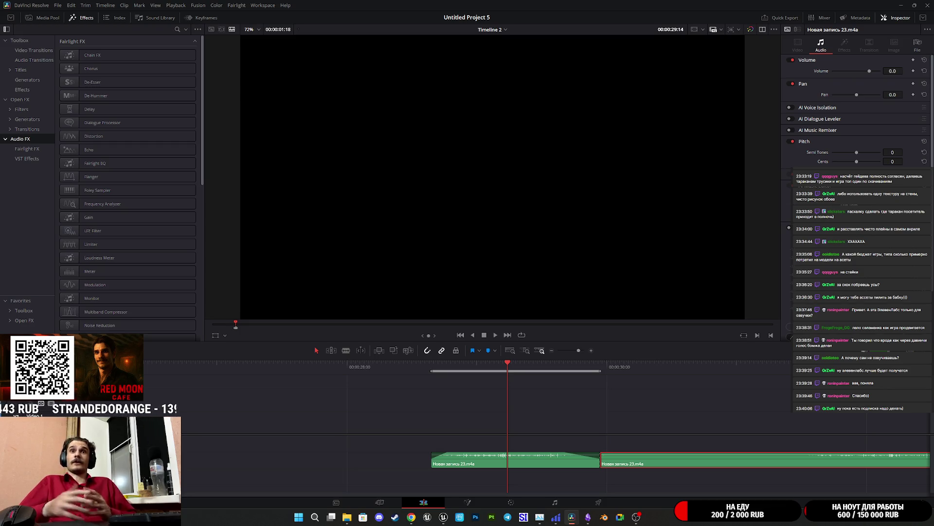
pyautogui.click(901, 5)
# Switch to the ElevenLabs browser tab and open its Text to Speech editor.
pyautogui.moveTo(638, 519)
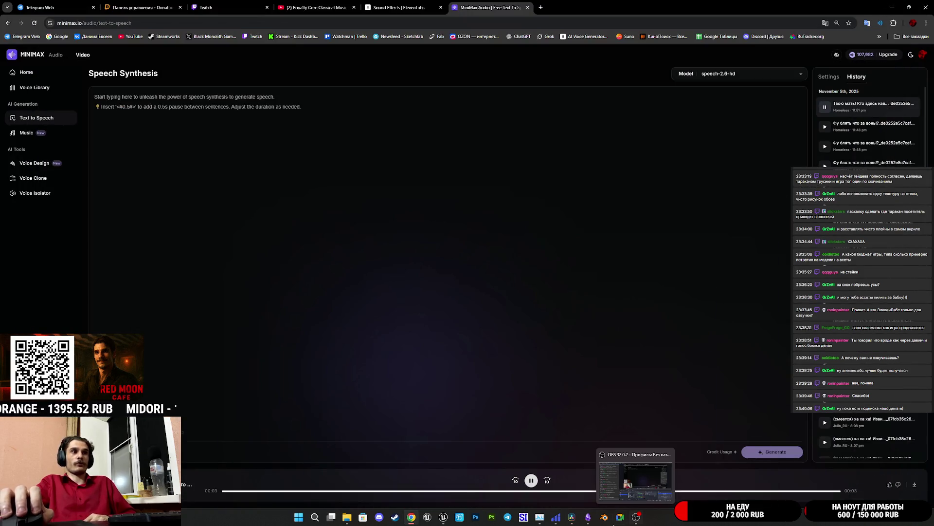
pyautogui.moveTo(589, 525)
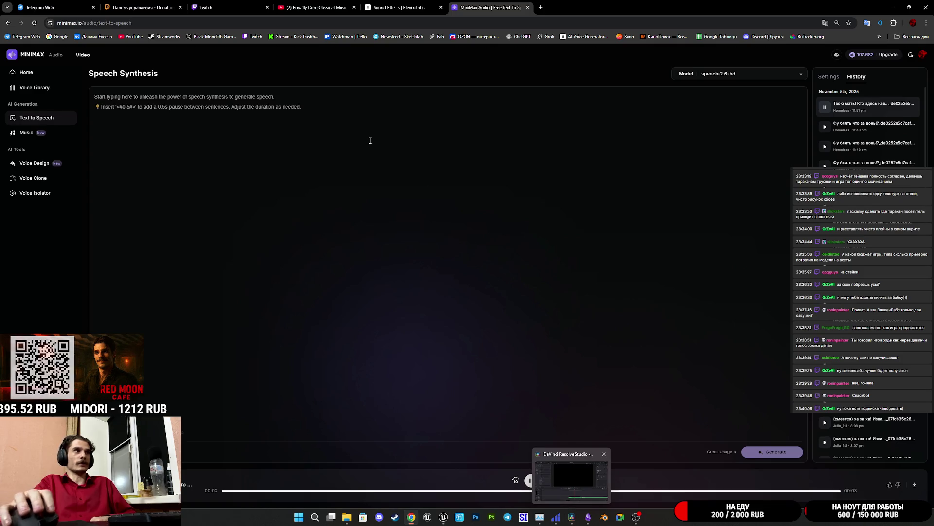
pyautogui.click(419, 7)
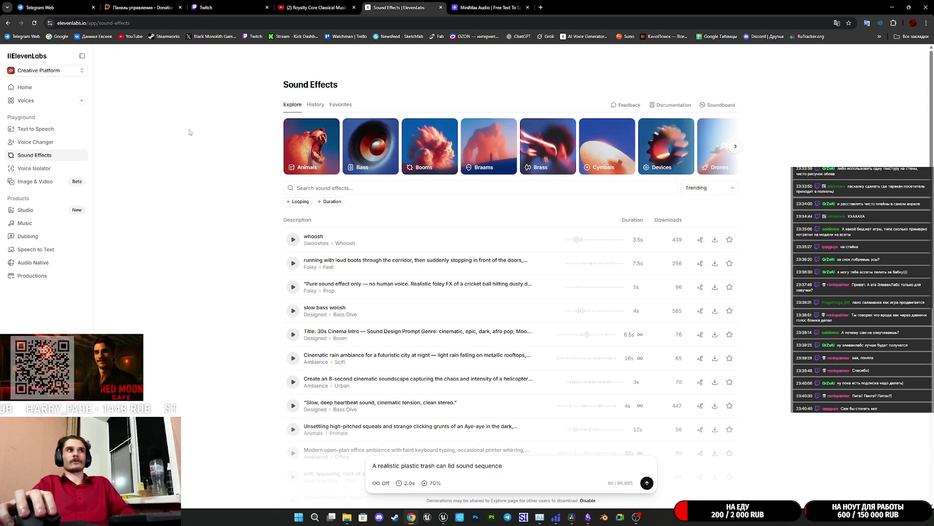
pyautogui.click(47, 130)
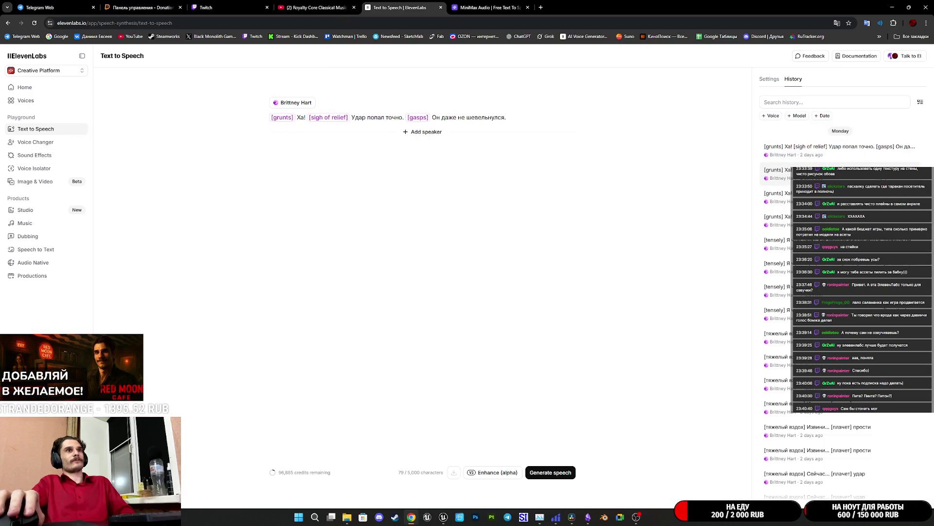
# Play, pause and replay the generated Russian voice line from the history.
pyautogui.hotkey('ctrl', 'Return')
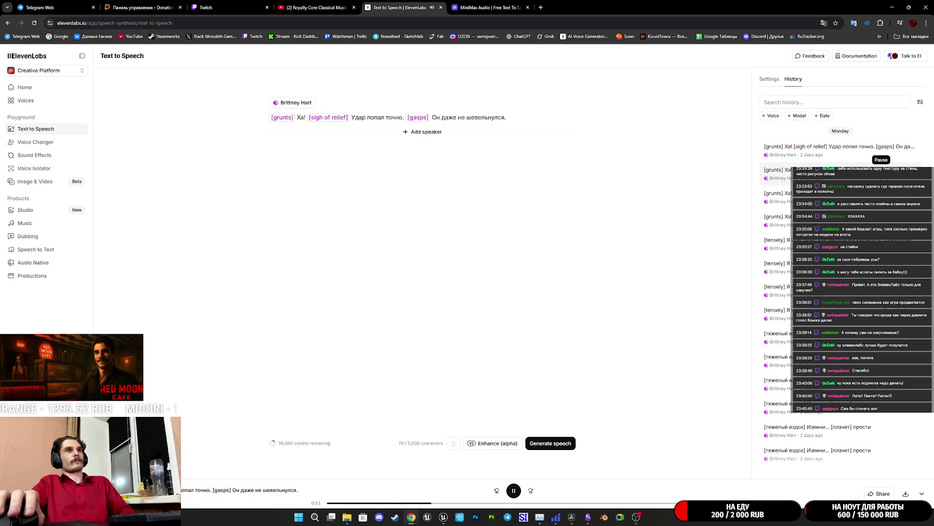
pyautogui.click(881, 151)
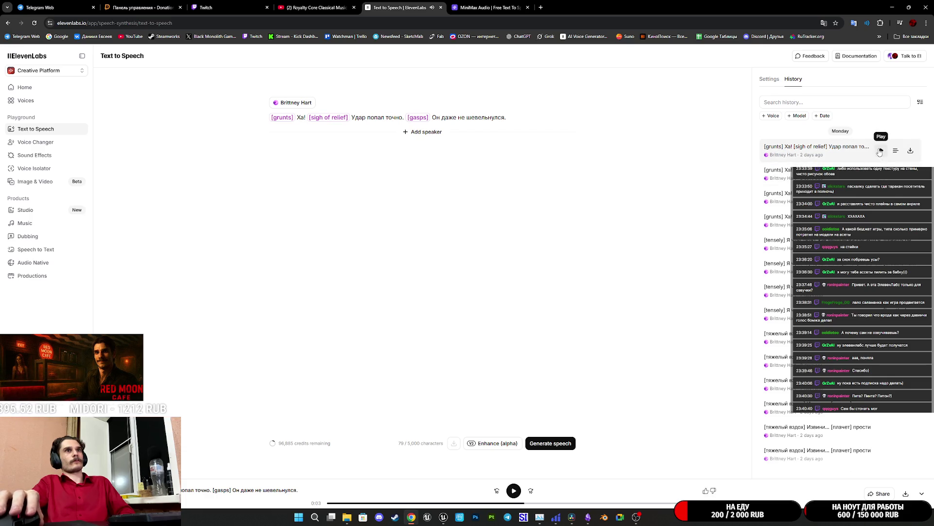
pyautogui.click(881, 151)
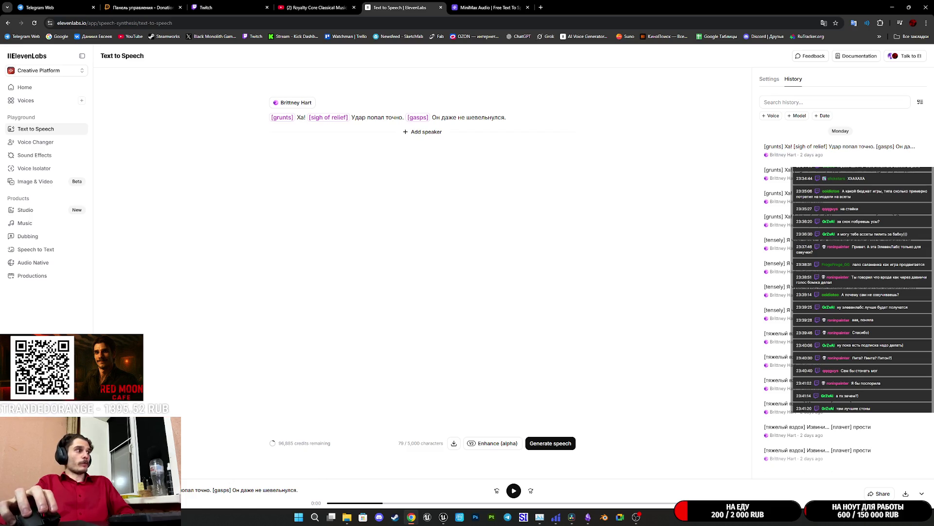
pyautogui.press('space')
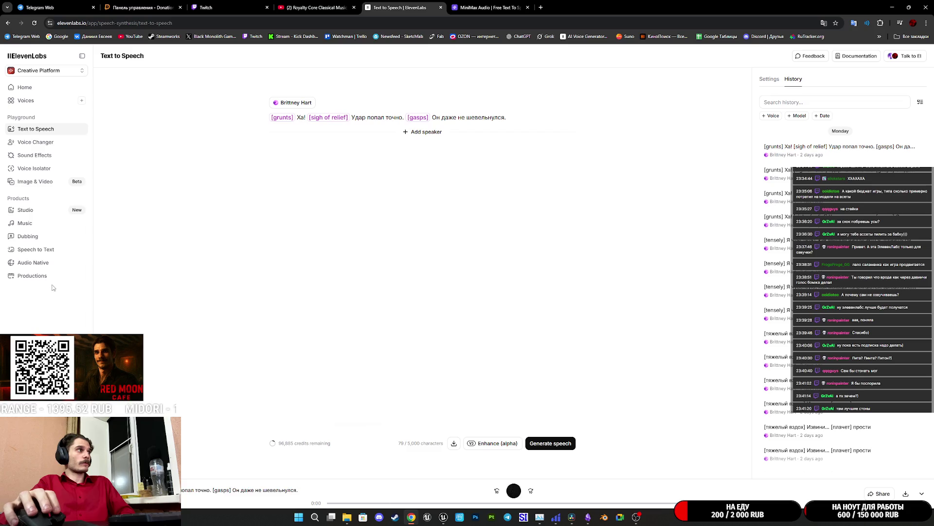
pyautogui.press('space')
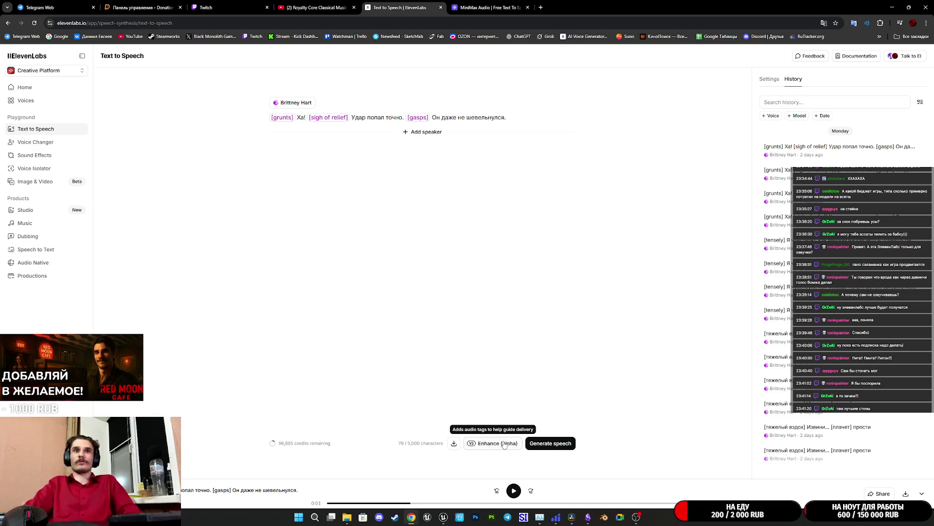
# Go to ElevenLabs' Voice Changer page, then minimize the browser to reach Unreal Editor.
pyautogui.click(35, 163)
pyautogui.click(51, 142)
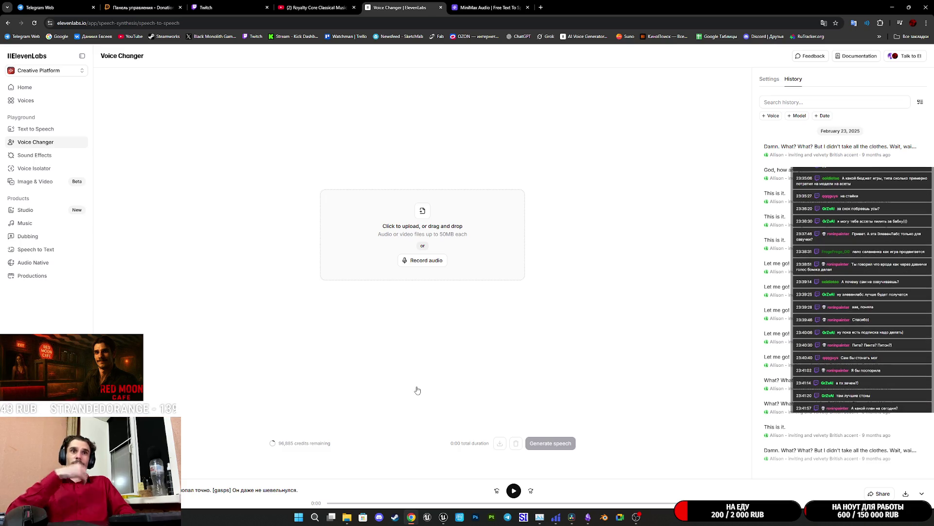
pyautogui.click(892, 7)
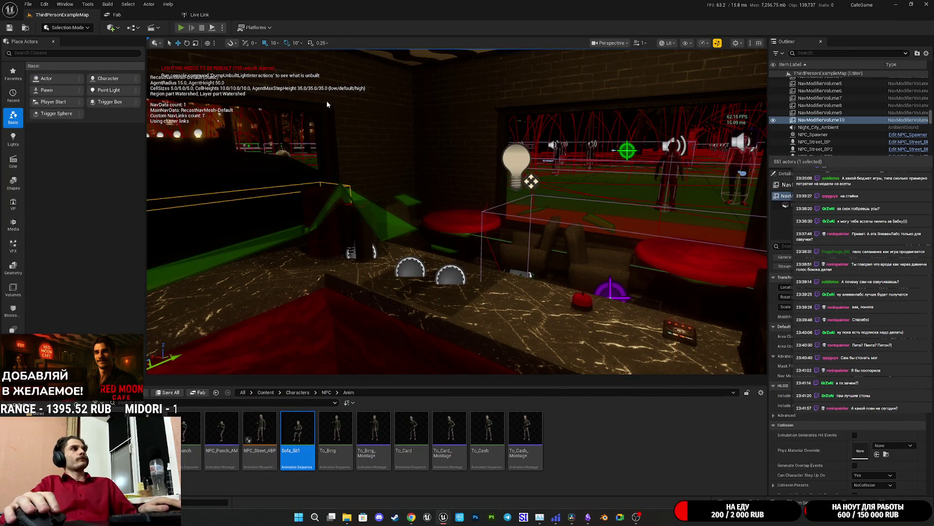
# Start a full-screen first-person play test and lift the portafilter off the grinder and back.
pyautogui.hotkey('alt', 'p')
pyautogui.press('F11')
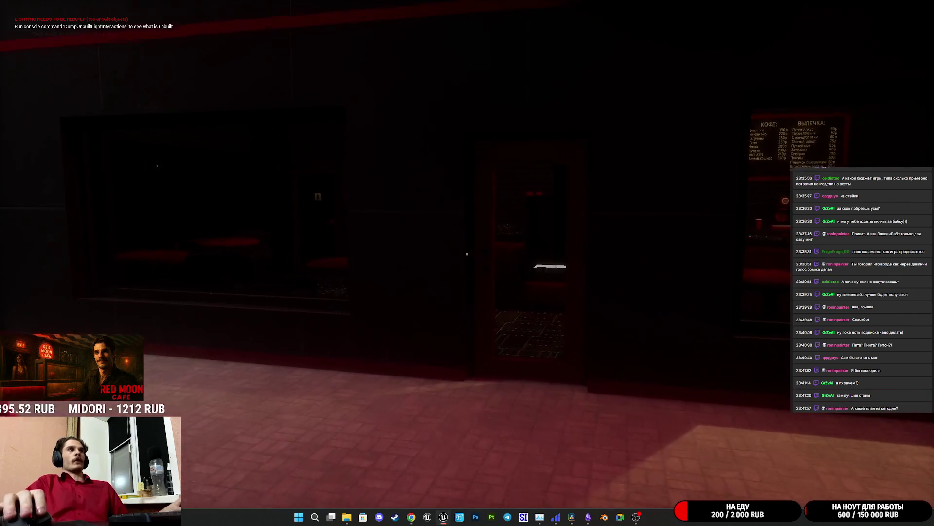
pyautogui.press('w')
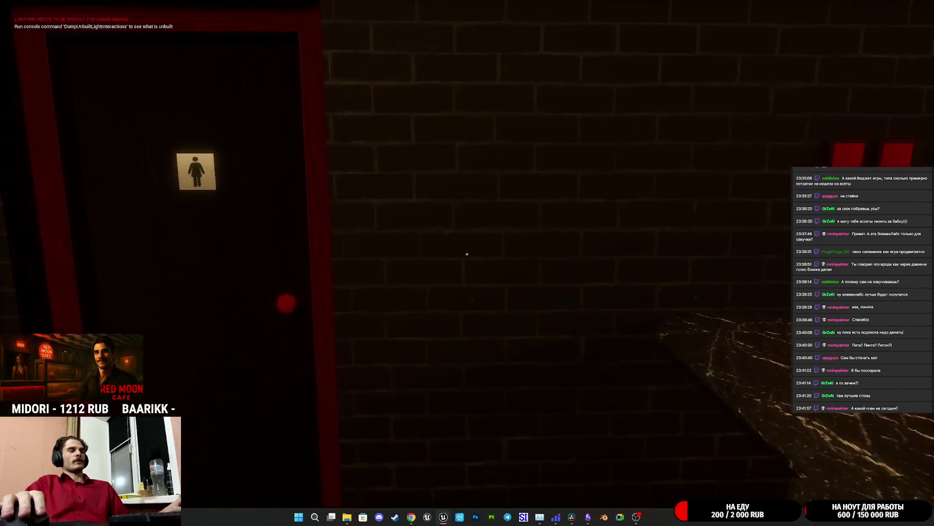
pyautogui.press('w')
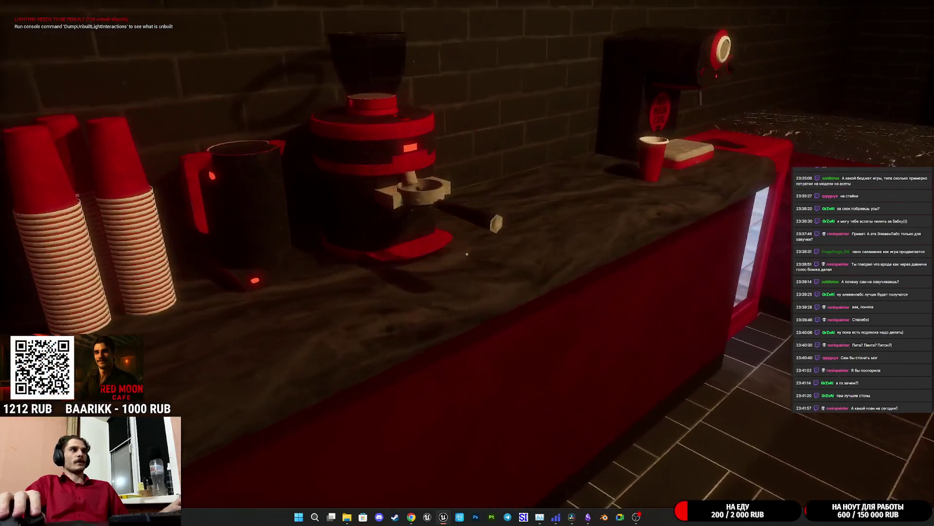
pyautogui.click(466, 254)
pyautogui.click(467, 253)
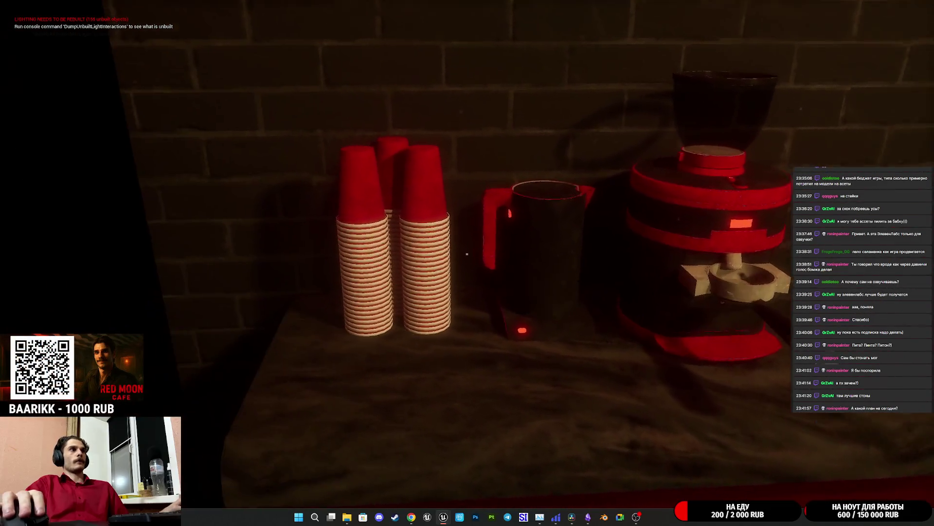
# Walk to the wall switches and toggle the Cashbox Light off and on.
pyautogui.press('w')
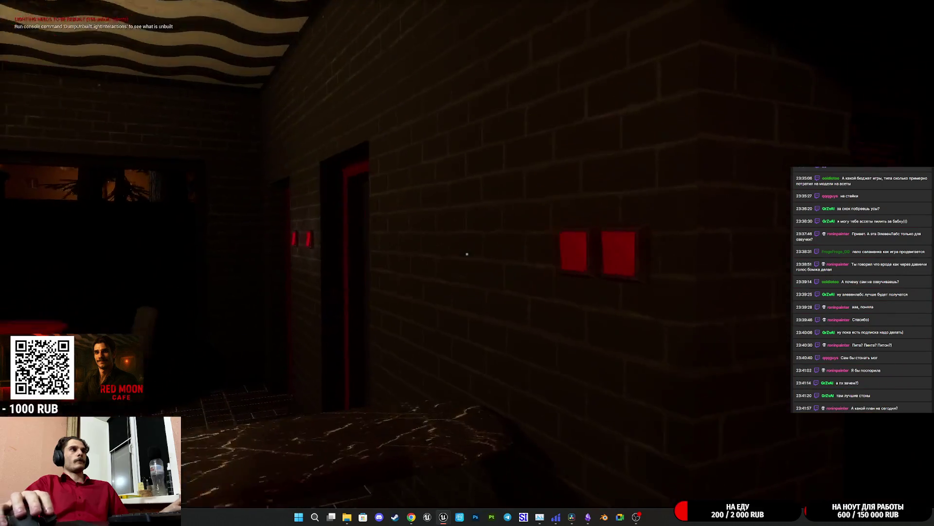
pyautogui.press('w')
pyautogui.click(467, 253)
pyautogui.click(467, 253)
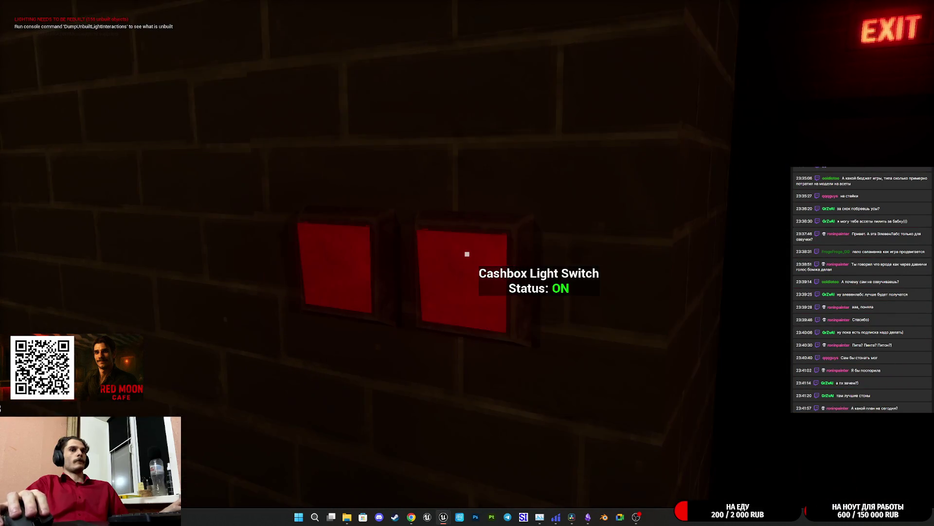
# Fetch a can of Cheap Coffee from the shelf and load it into the grinder.
pyautogui.press('w')
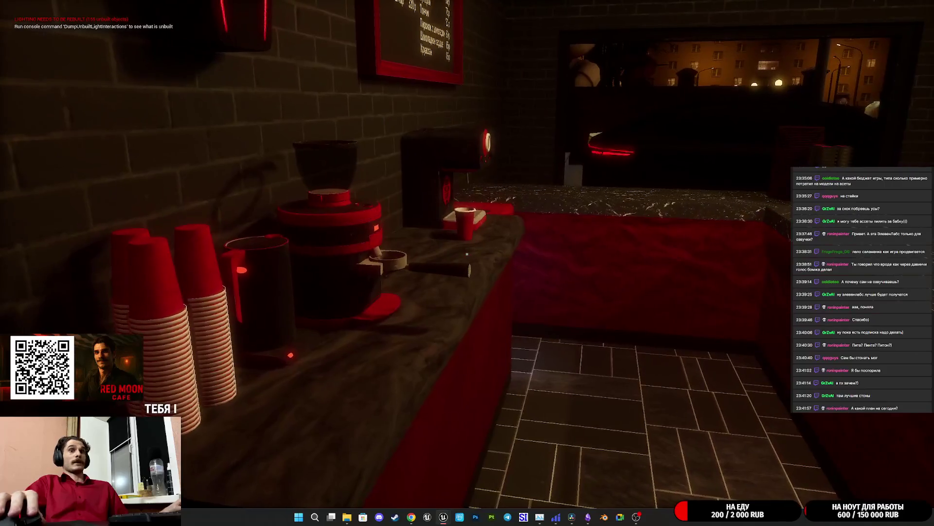
pyautogui.press('w')
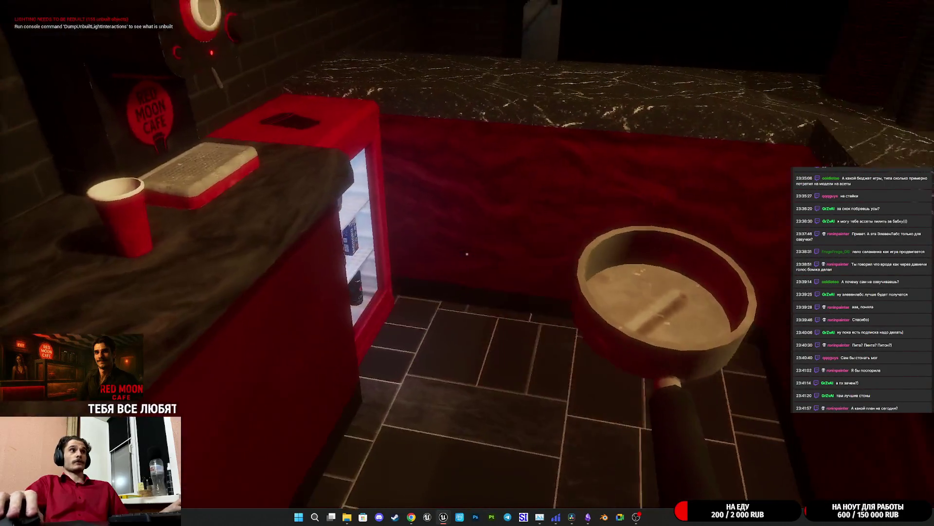
pyautogui.press('w')
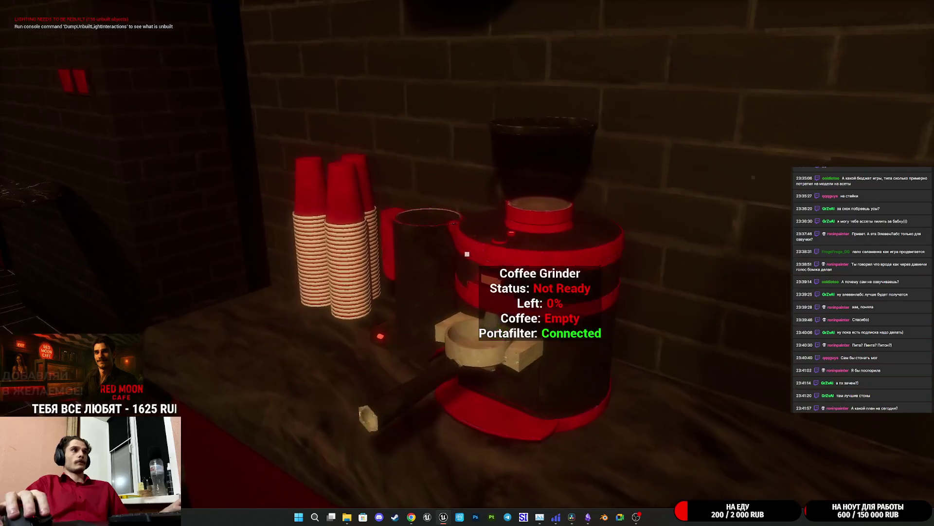
pyautogui.press('a')
pyautogui.press('w')
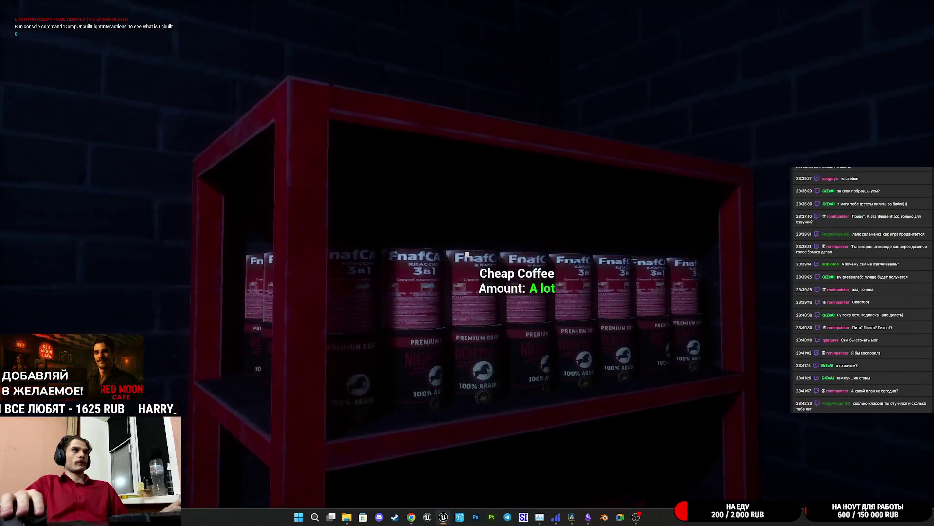
pyautogui.press('e')
pyautogui.press('w')
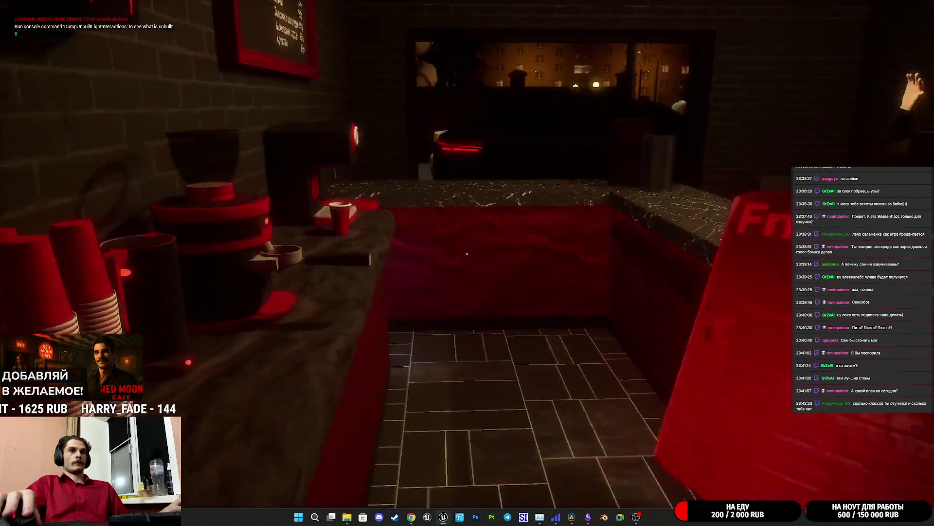
pyautogui.press('w')
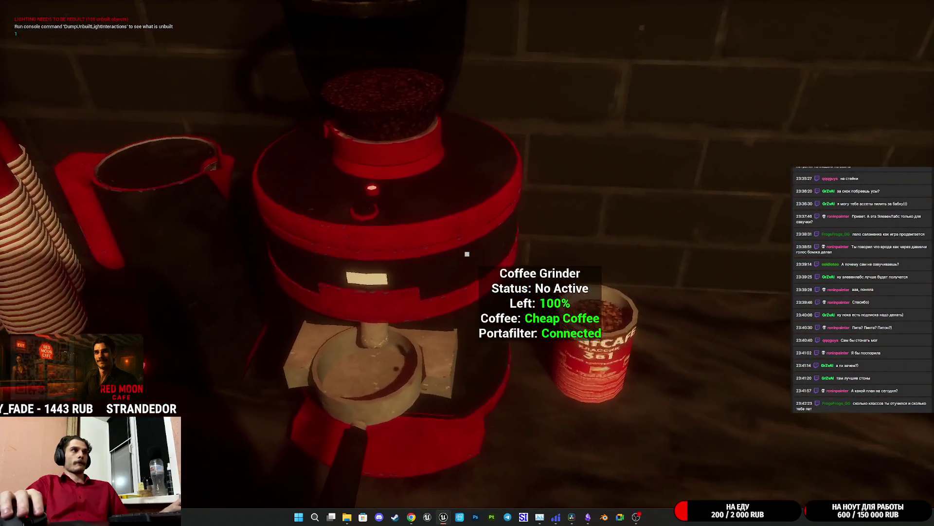
pyautogui.press('w')
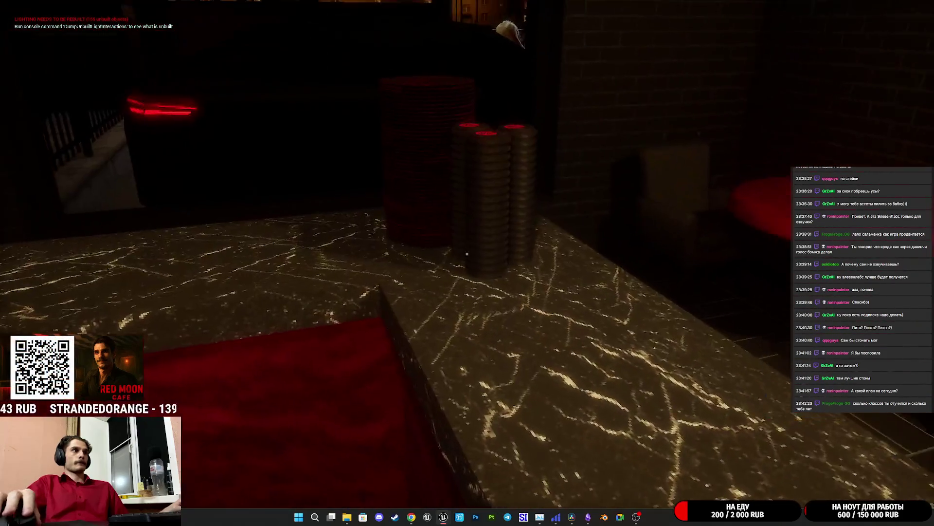
pyautogui.press('w')
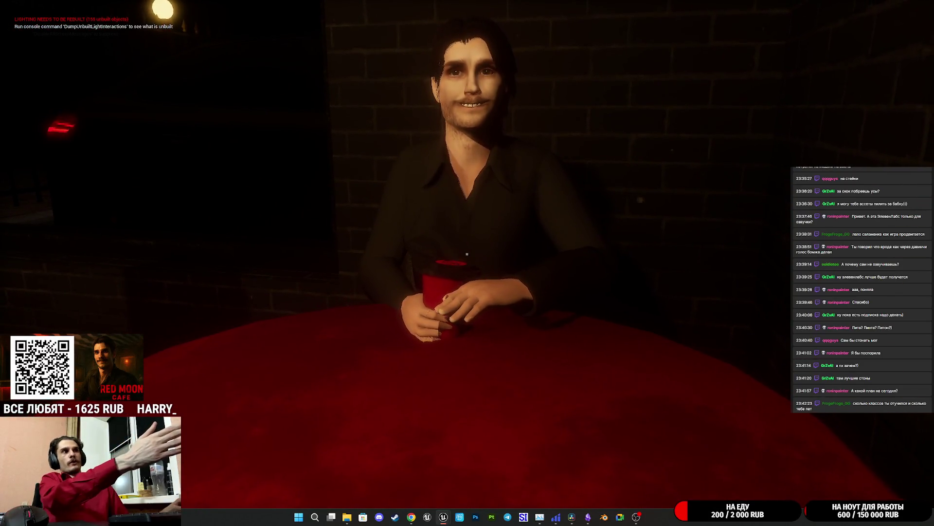
# Circle the seated customer to inspect his sitting pose from several angles.
pyautogui.press('s')
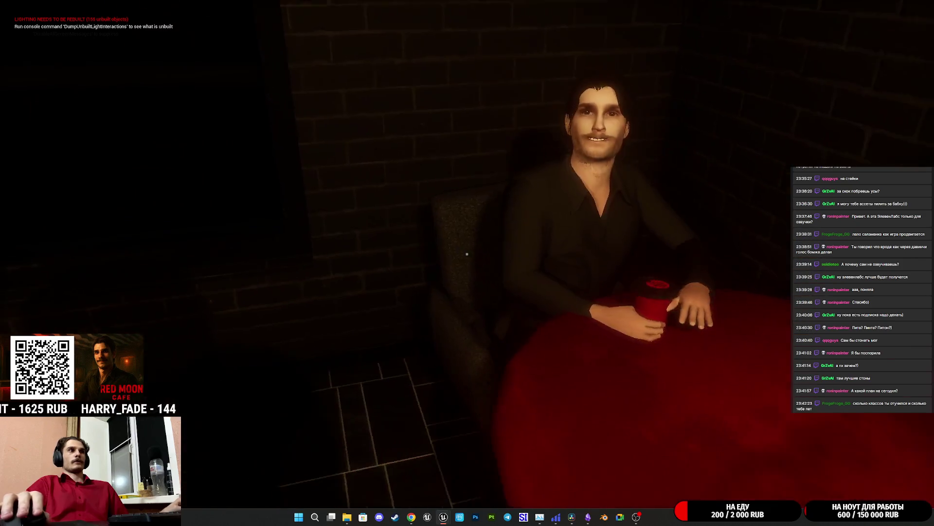
pyautogui.press('a')
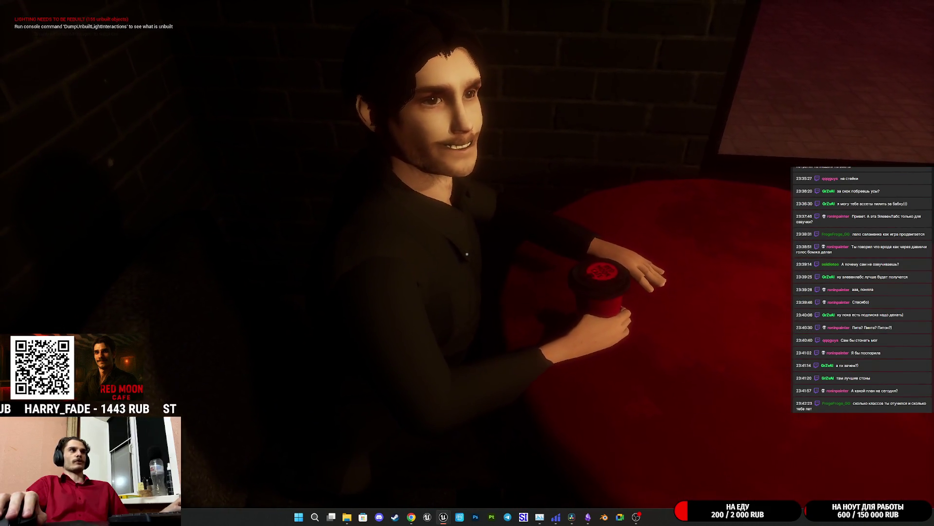
pyautogui.press('s')
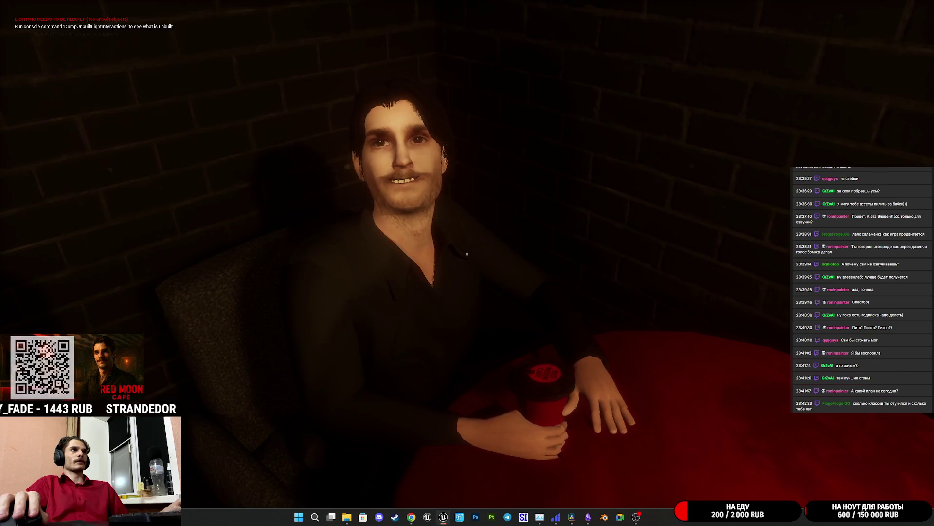
pyautogui.moveTo(467, 254)
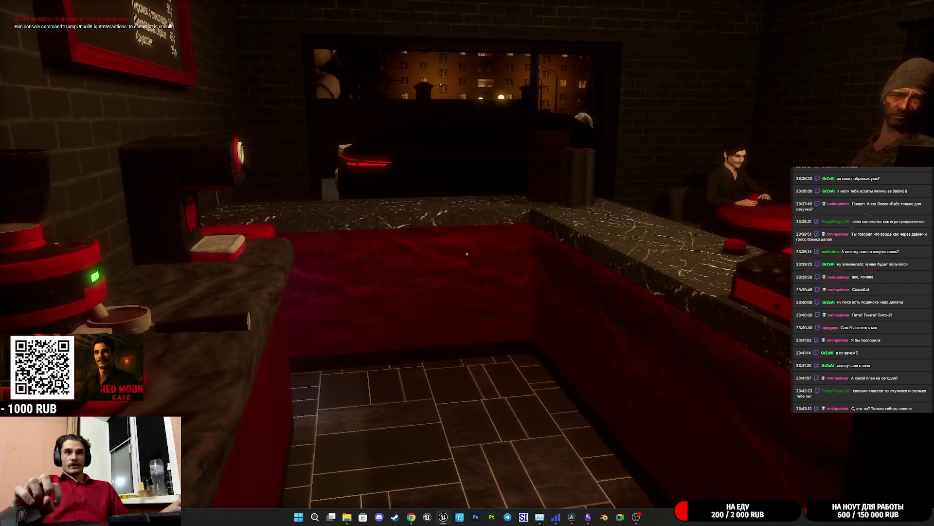
# Take the portafilter from the grinder and attach it to the coffee machine.
pyautogui.press('w')
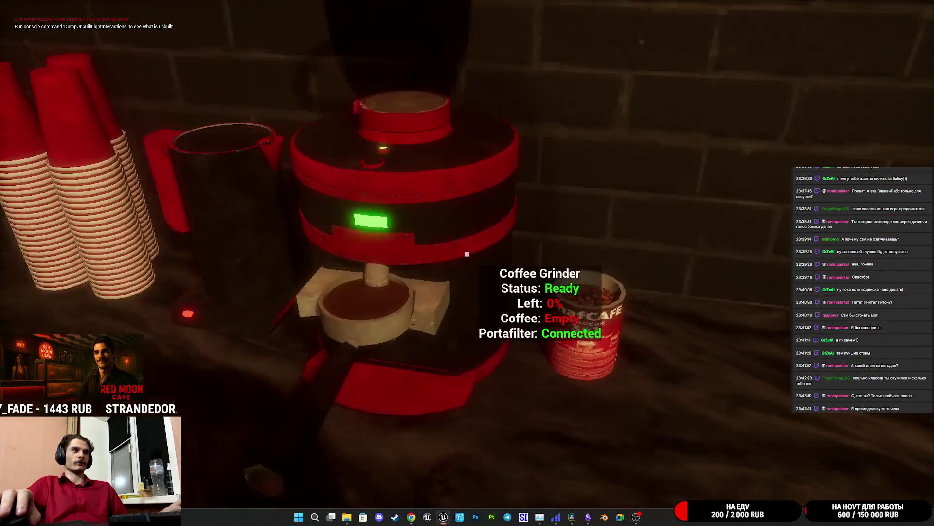
pyautogui.click(467, 254)
pyautogui.click(467, 253)
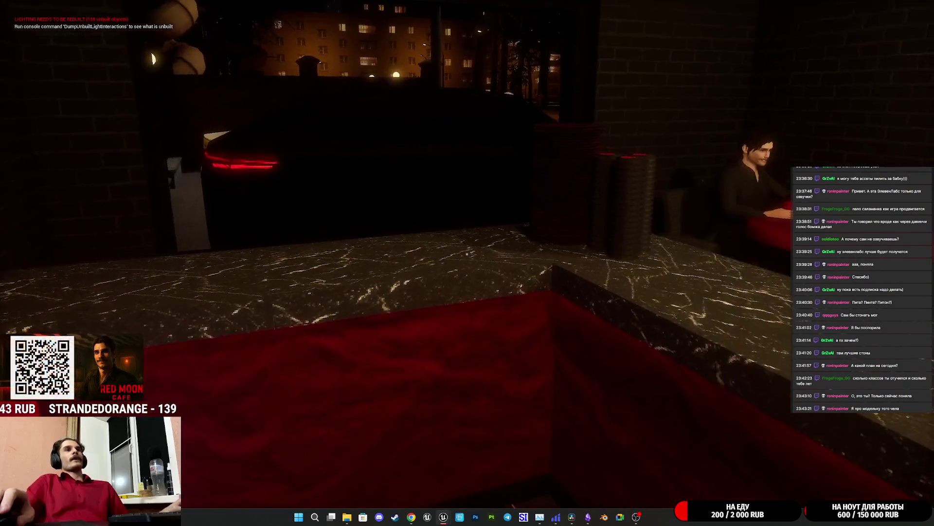
# Walk through the back corridor and around the waiting customers, touching two of them.
pyautogui.press('w')
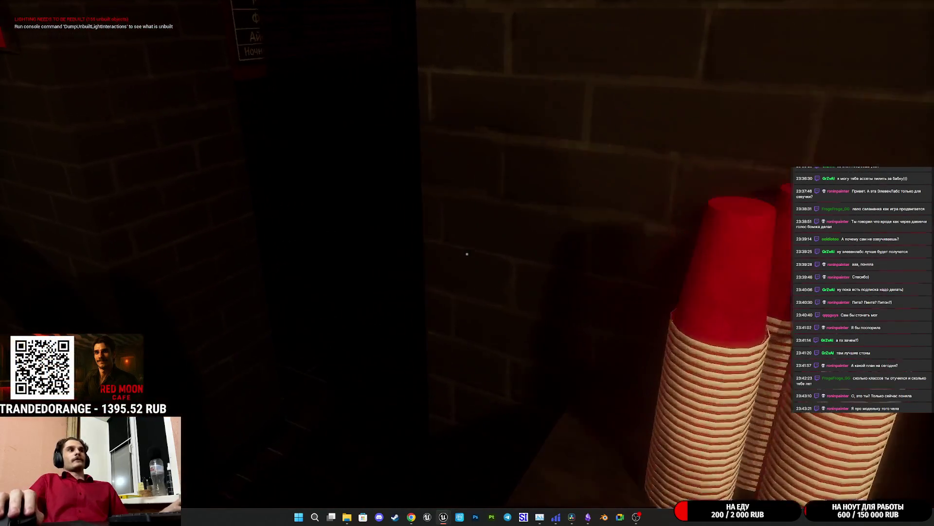
pyautogui.press('w')
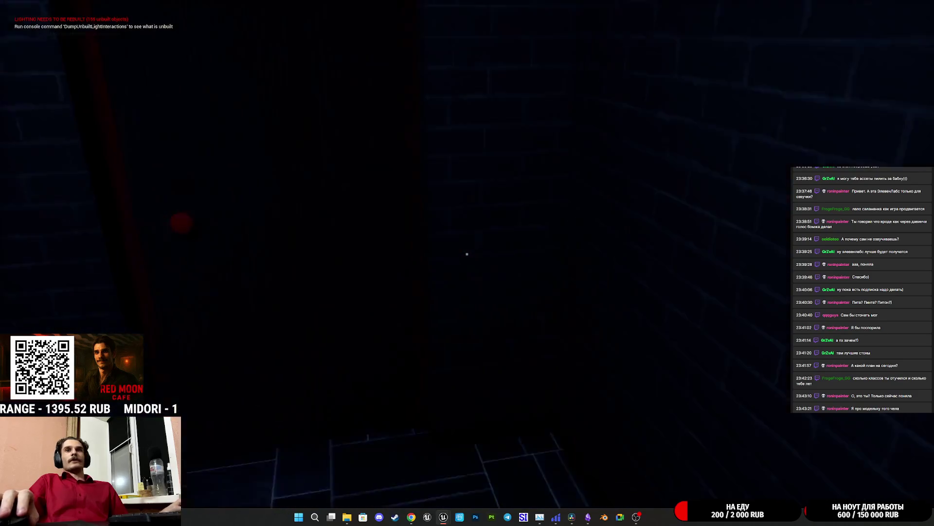
pyautogui.press('w')
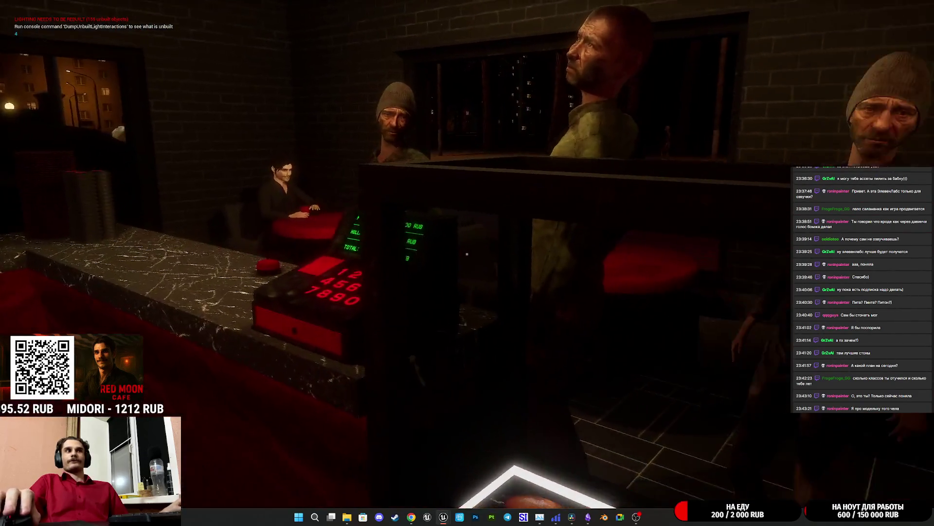
pyautogui.press('w')
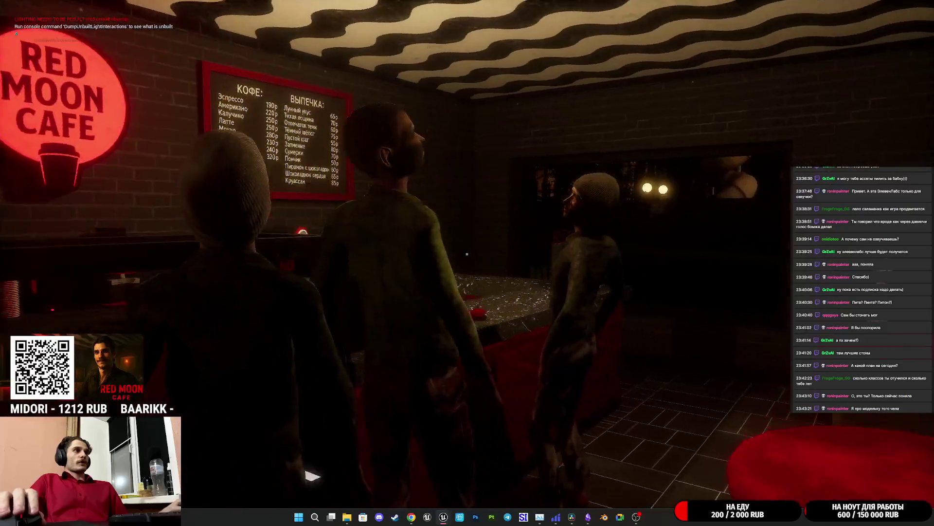
pyautogui.press('w')
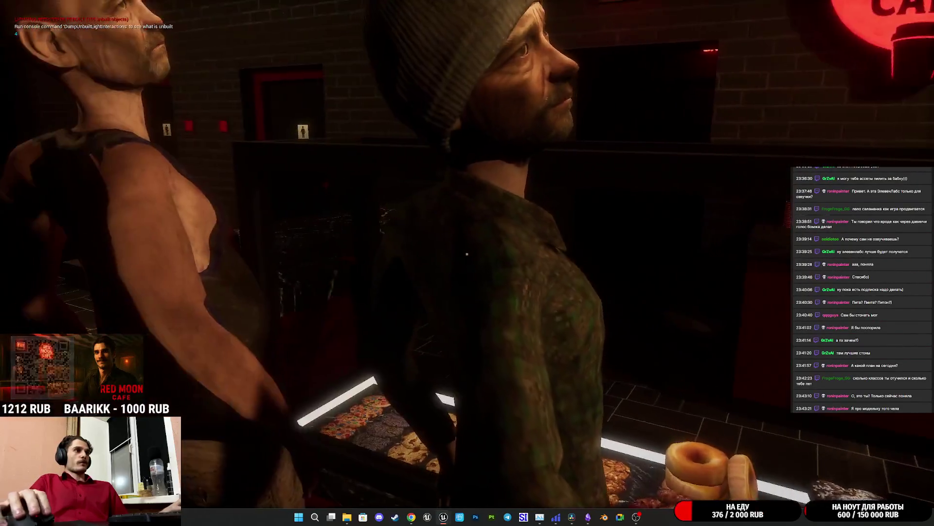
pyautogui.click(467, 254)
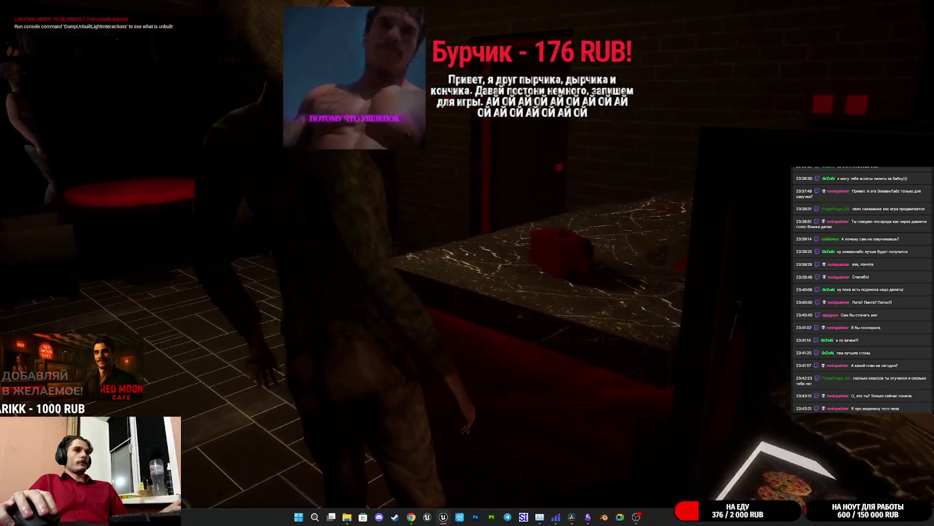
pyautogui.click(467, 254)
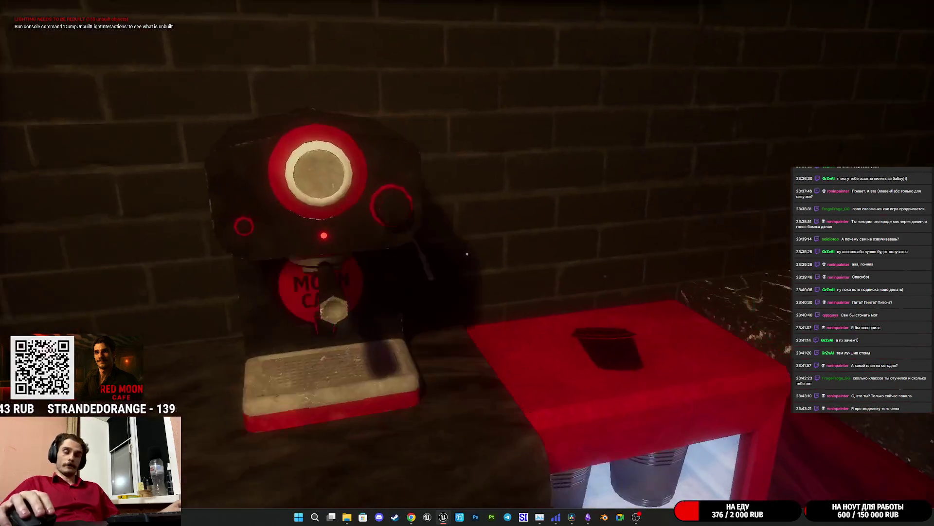
# Open the café coffee and pastry menu, visit the seated man's table, then stop playing.
pyautogui.press('e')
pyautogui.press('e')
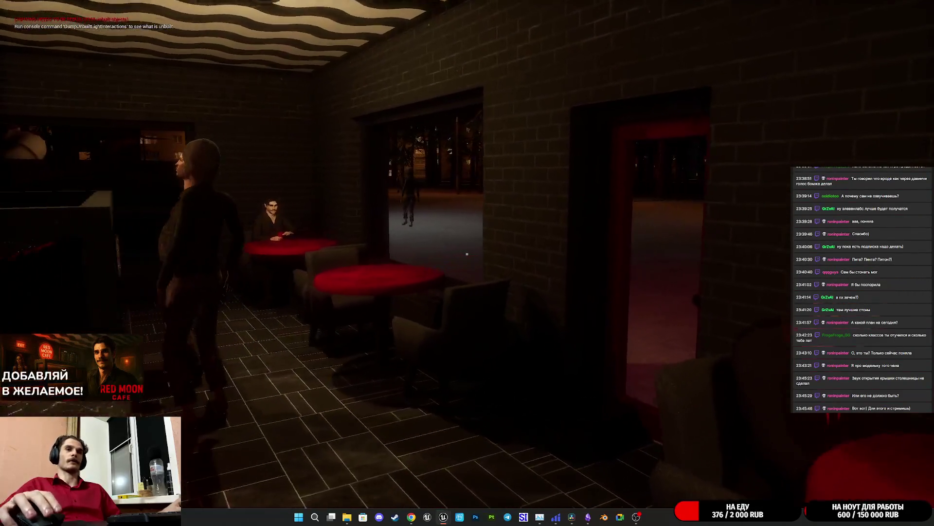
pyautogui.press('w')
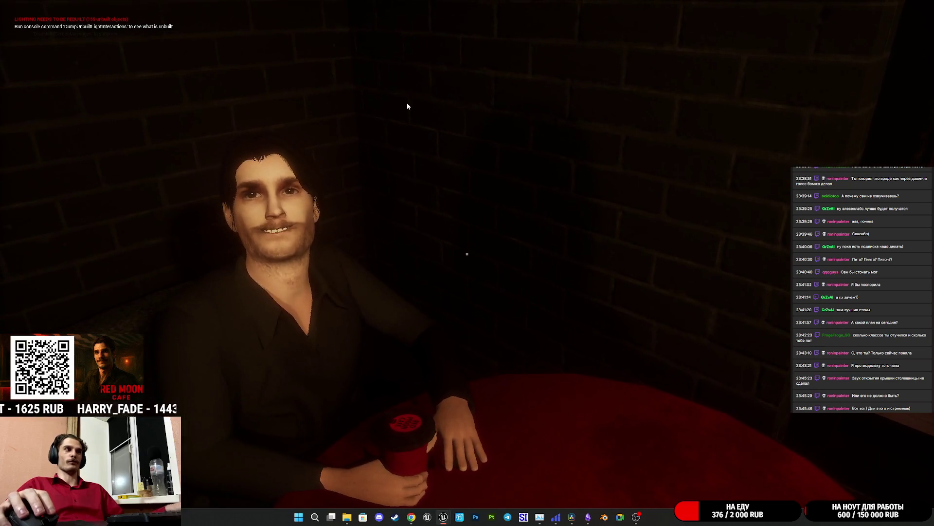
pyautogui.press('Escape')
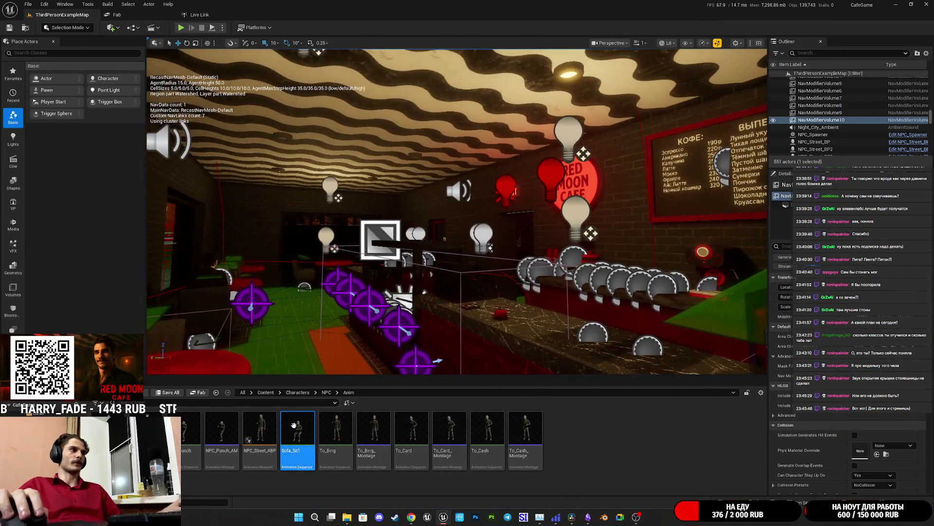
# Open Sofa_Sit1 at its first frame and bring up the clavicle_r Roll rotation curve.
pyautogui.doubleClick(297, 435)
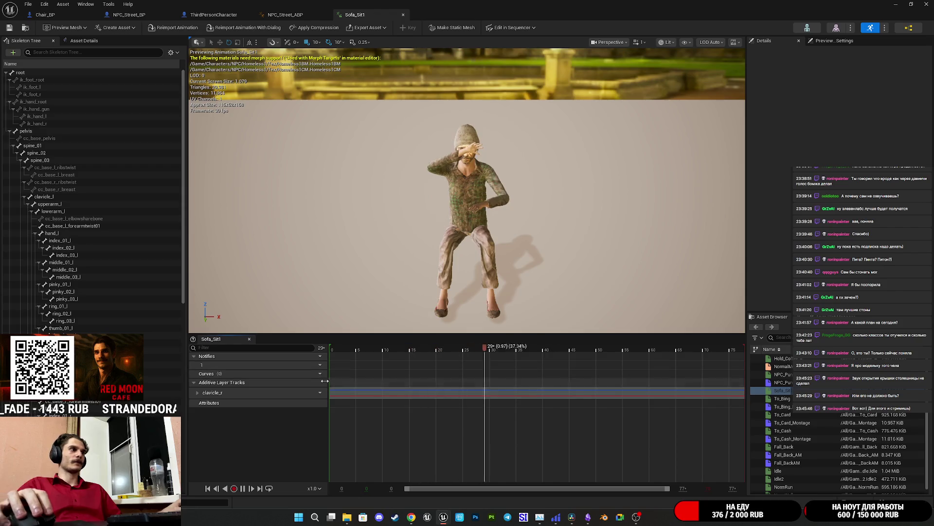
pyautogui.click(332, 349)
pyautogui.click(197, 392)
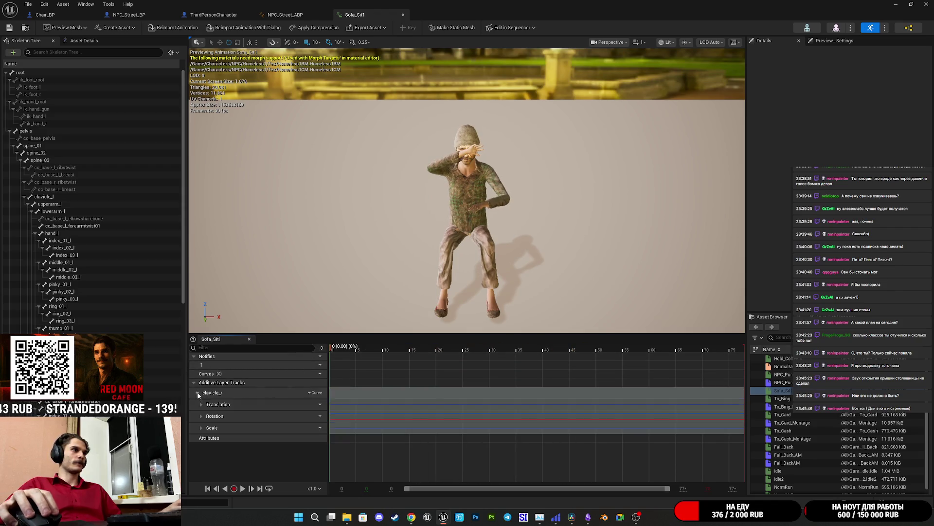
pyautogui.click(202, 416)
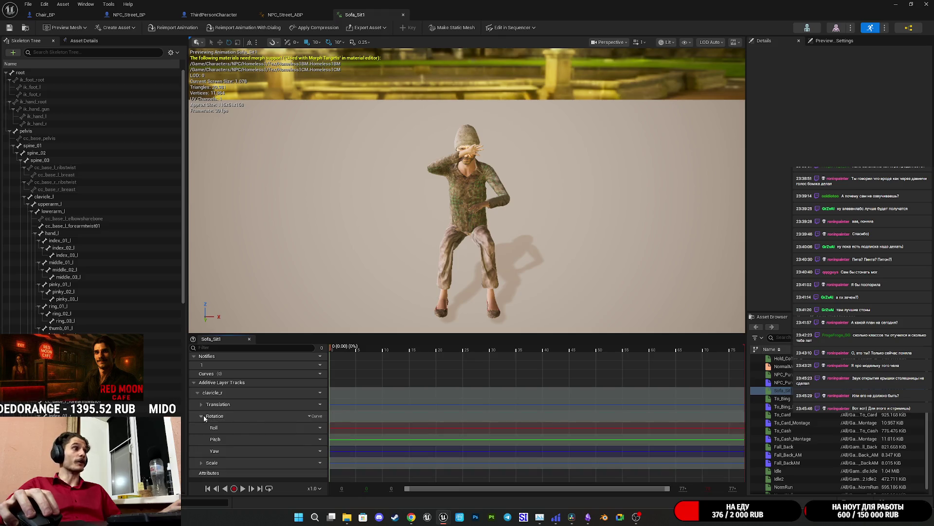
pyautogui.click(363, 427)
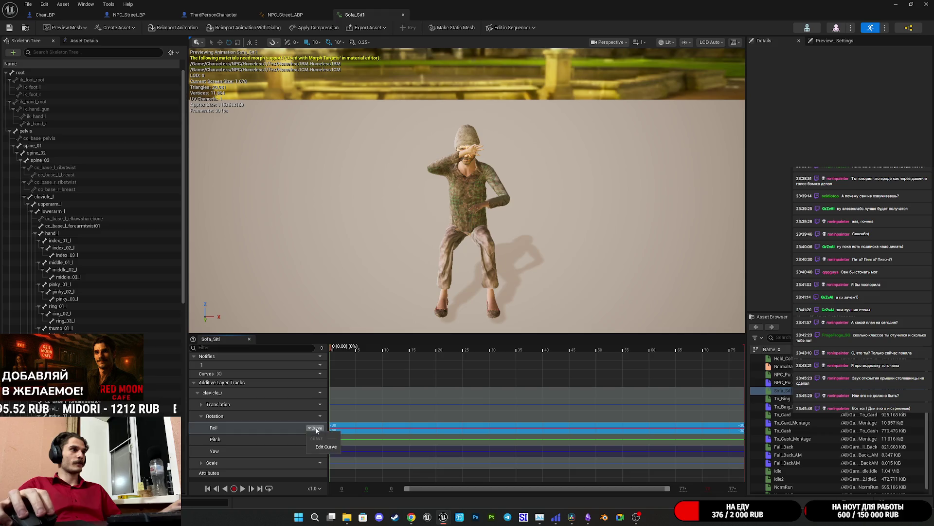
pyautogui.click(326, 447)
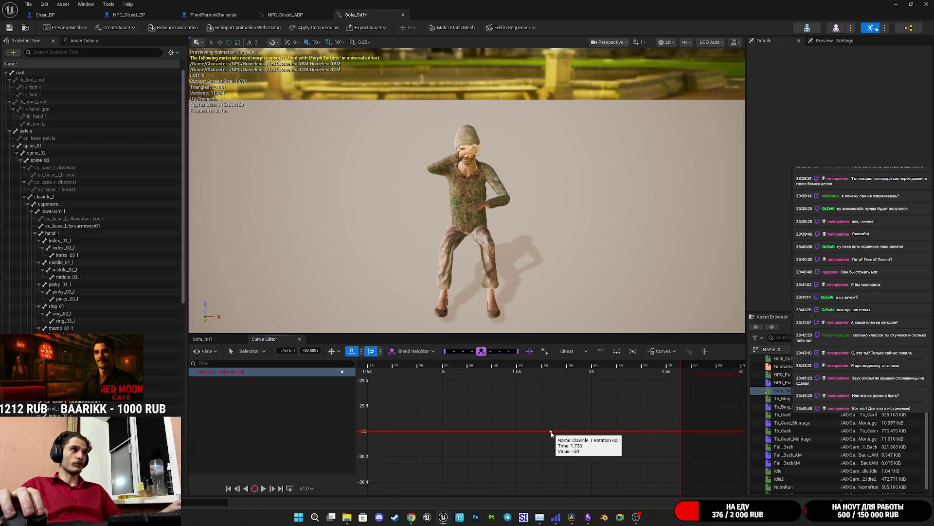
# Drag the clavicle_r Roll key down to about -40 in the Curve Editor.
pyautogui.moveTo(551, 431); pyautogui.dragTo(551, 462)
pyautogui.press('a')
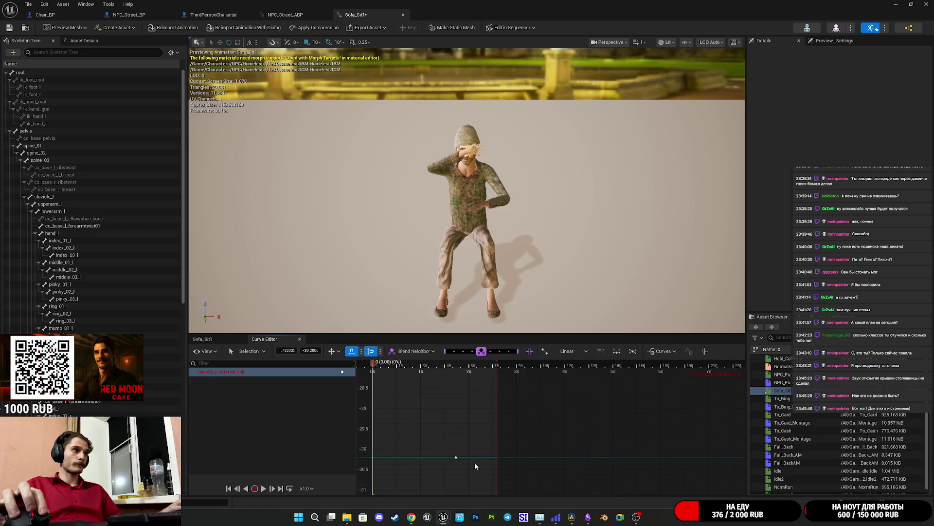
pyautogui.moveTo(435, 459)
pyautogui.mouseDown()
pyautogui.moveTo(445, 428)
pyautogui.moveTo(428, 492)
pyautogui.moveTo(486, 377)
pyautogui.moveTo(451, 402)
pyautogui.moveTo(455, 409)
pyautogui.mouseUp()
pyautogui.scroll(-3, 432, 477)
pyautogui.moveTo(494, 487)
pyautogui.mouseDown()
pyautogui.moveTo(507, 429)
pyautogui.moveTo(470, 412)
pyautogui.mouseUp()
pyautogui.moveTo(538, 225)
pyautogui.mouseDown()
pyautogui.moveTo(530, 177)
pyautogui.moveTo(506, 192)
pyautogui.mouseUp()
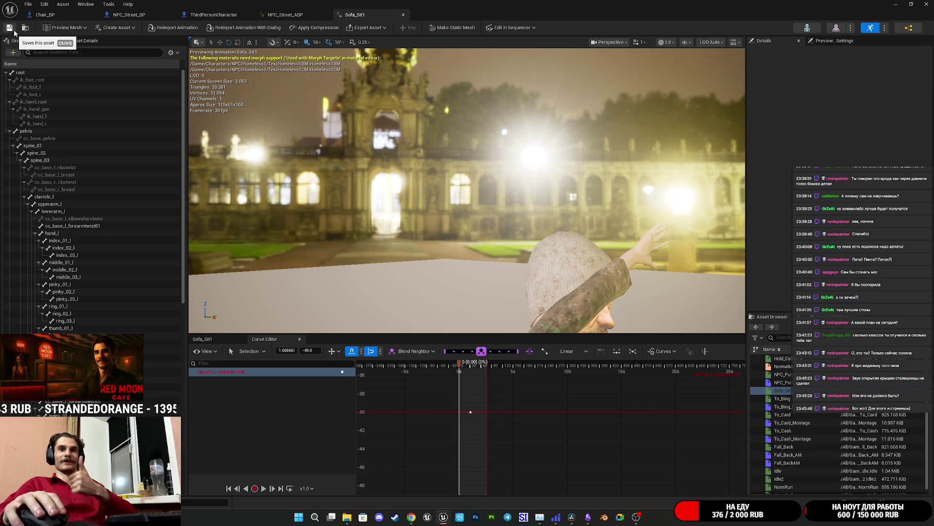
# Set the clavicle_r Layered blend per bone Blend Depth to 2 in NPC_Street_ABP's AnimGraph.
pyautogui.click(287, 15)
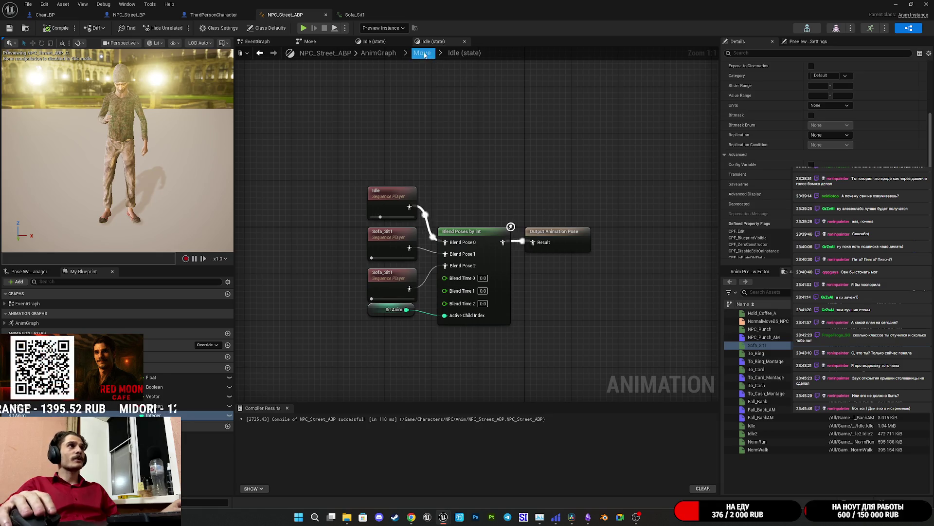
pyautogui.click(423, 53)
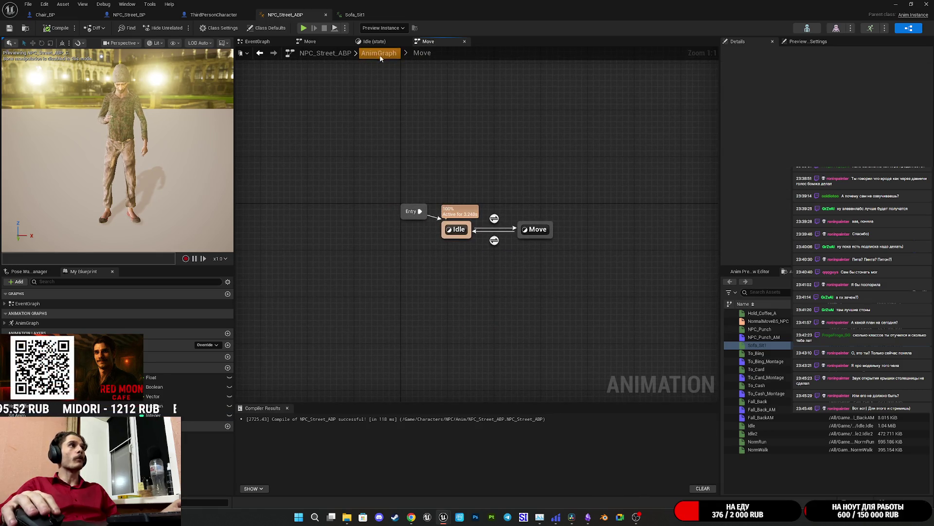
pyautogui.click(380, 54)
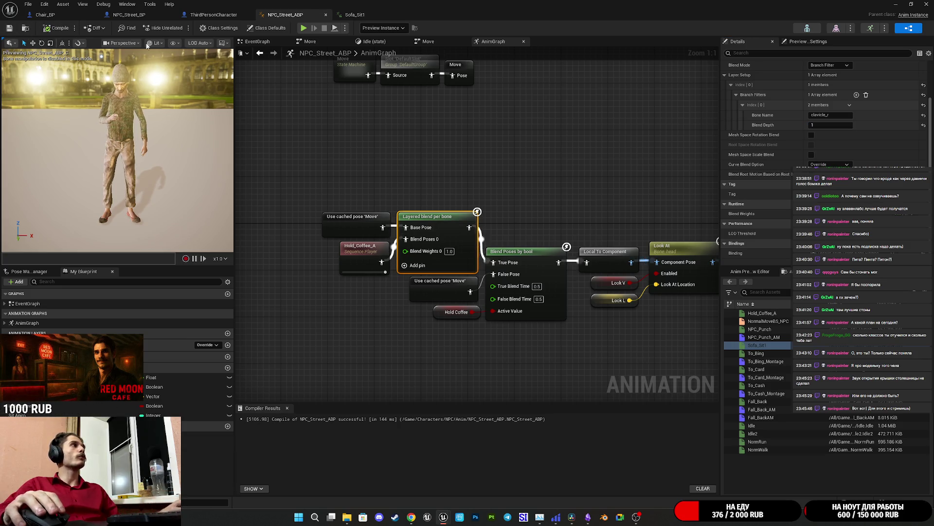
pyautogui.click(829, 125)
pyautogui.write('2')
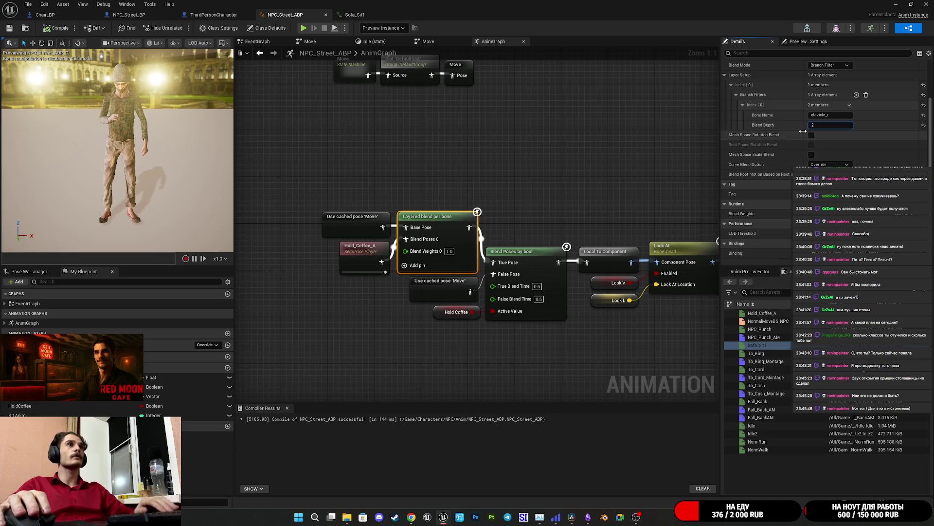
# Compile and save NPC_Street_ABP, then close the blueprint editor.
pyautogui.click(54, 29)
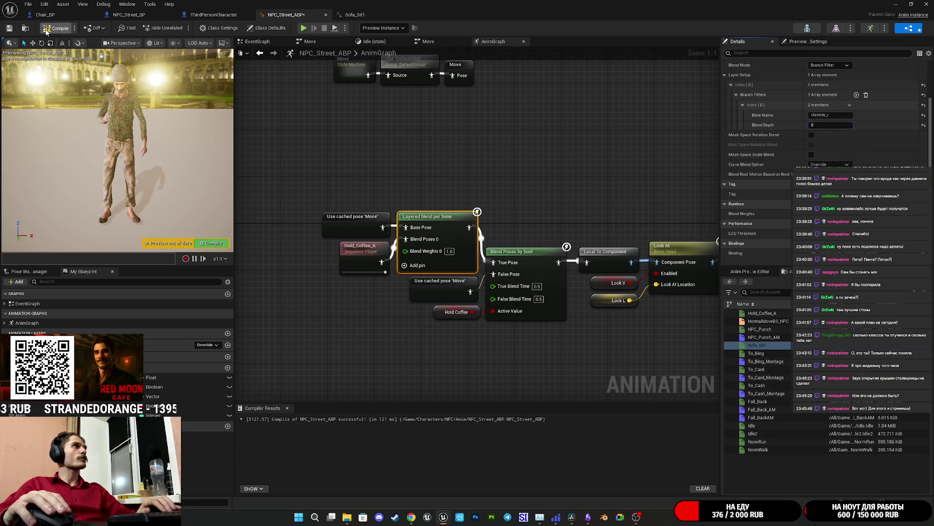
pyautogui.click(9, 28)
pyautogui.click(893, 4)
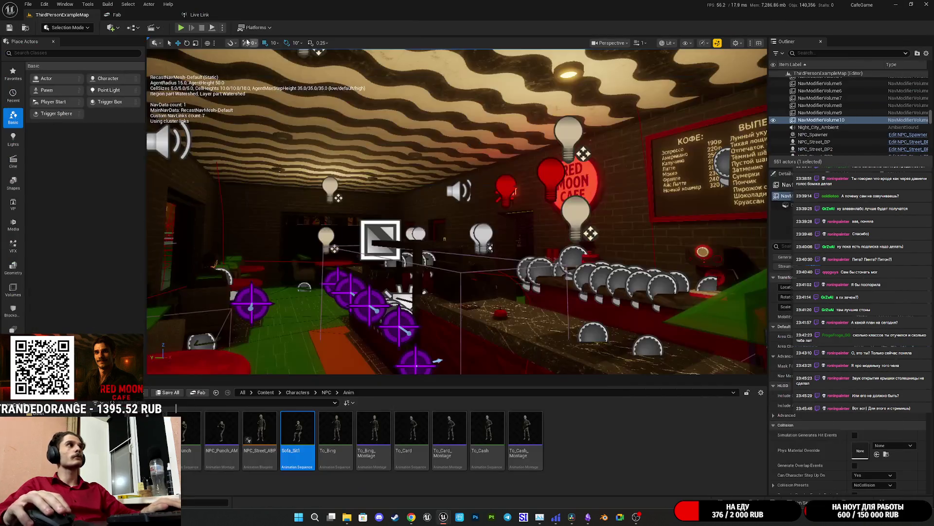
# Start a play session, walk behind the counter, and pick up then set down a paper cup.
pyautogui.hotkey('alt', 'p')
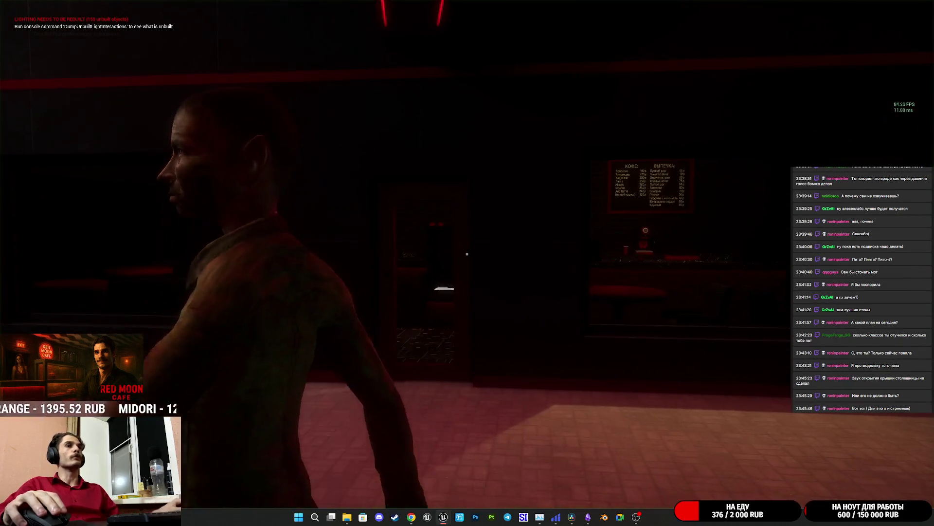
pyautogui.press('w')
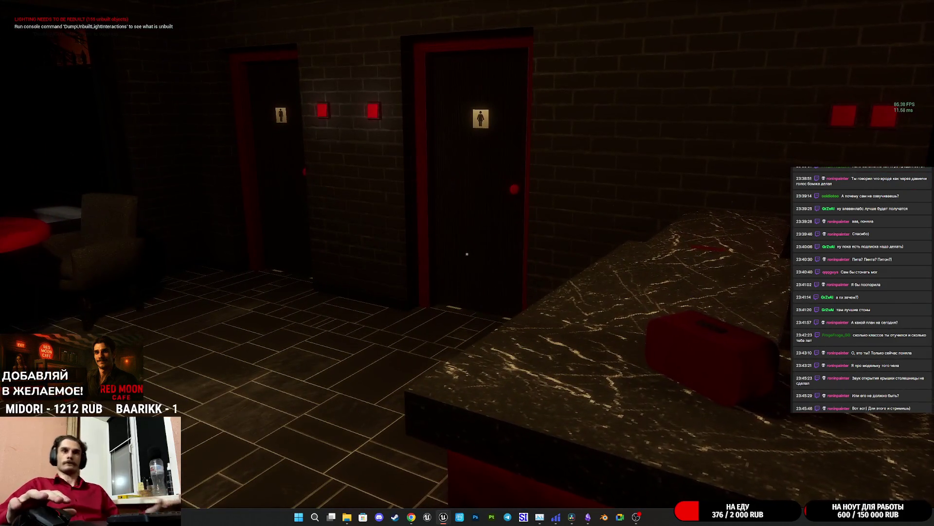
pyautogui.press('w')
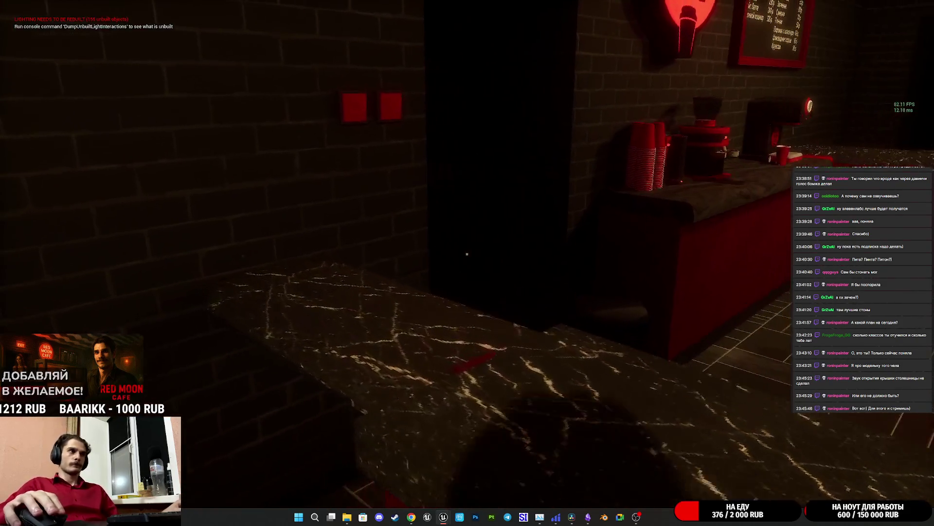
pyautogui.press('w')
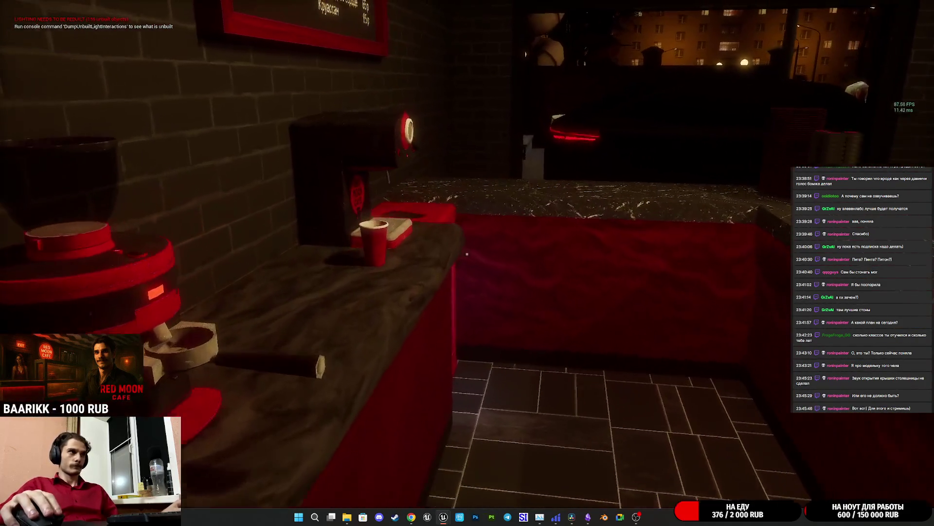
pyautogui.press('e')
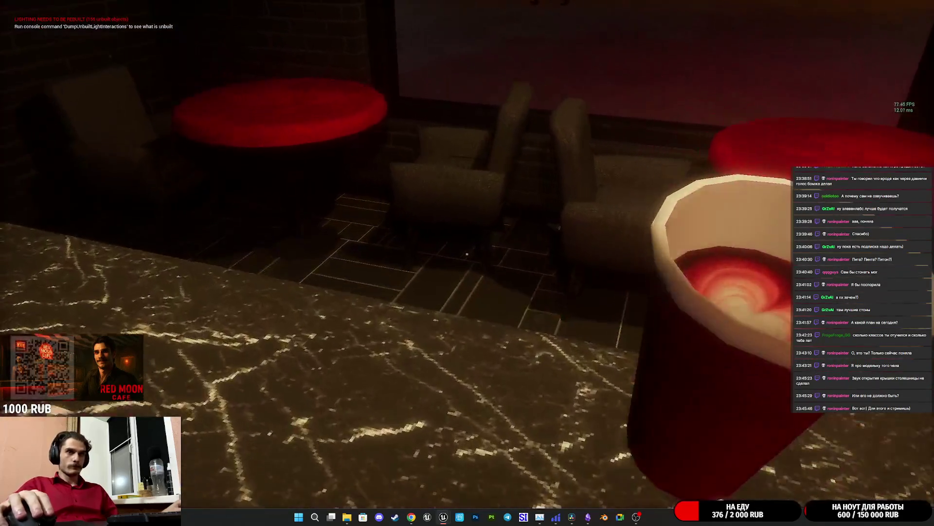
pyautogui.press('e')
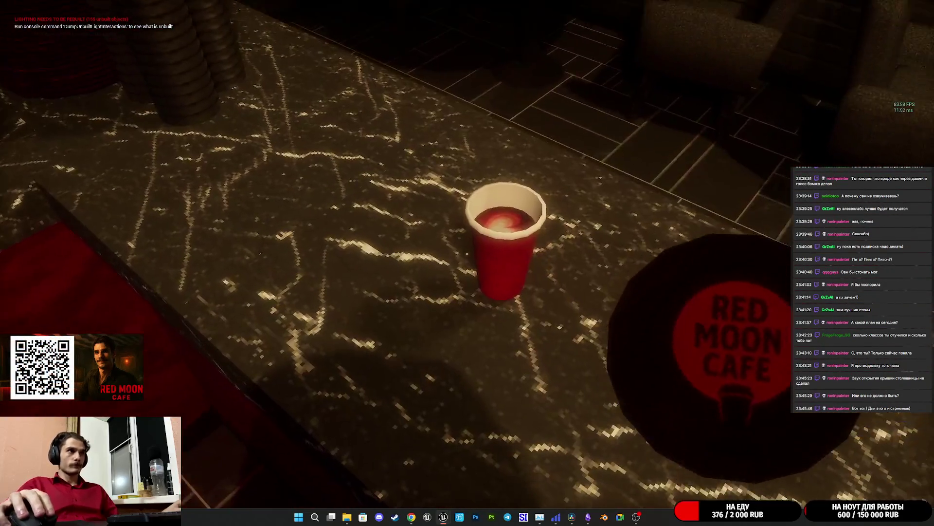
# Put the 1000 RUB banknote into the cash register, then end the play session.
pyautogui.moveTo(467, 254)
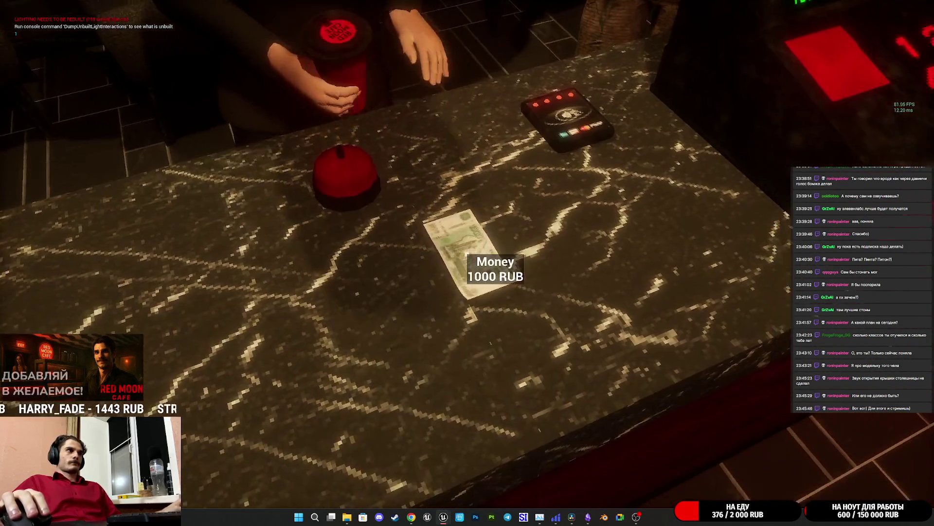
pyautogui.click(467, 254)
pyautogui.click(467, 254)
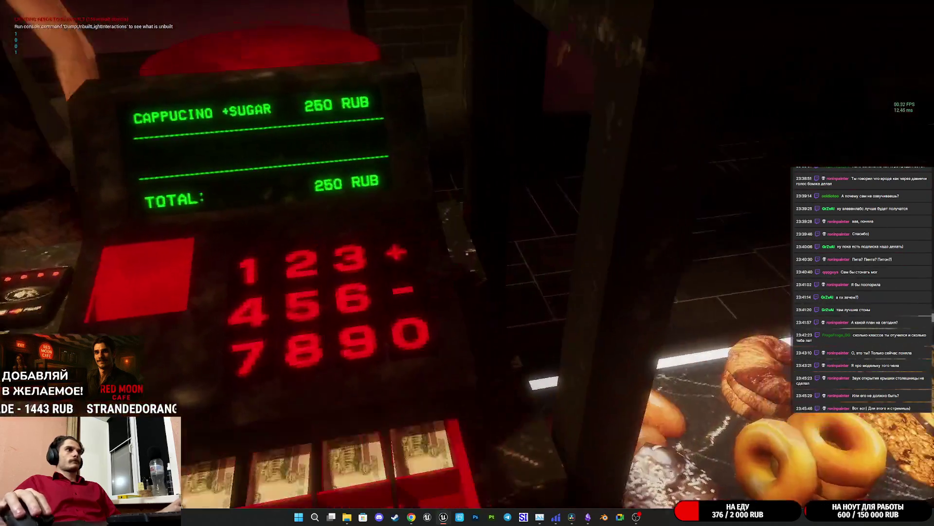
pyautogui.moveTo(467, 254)
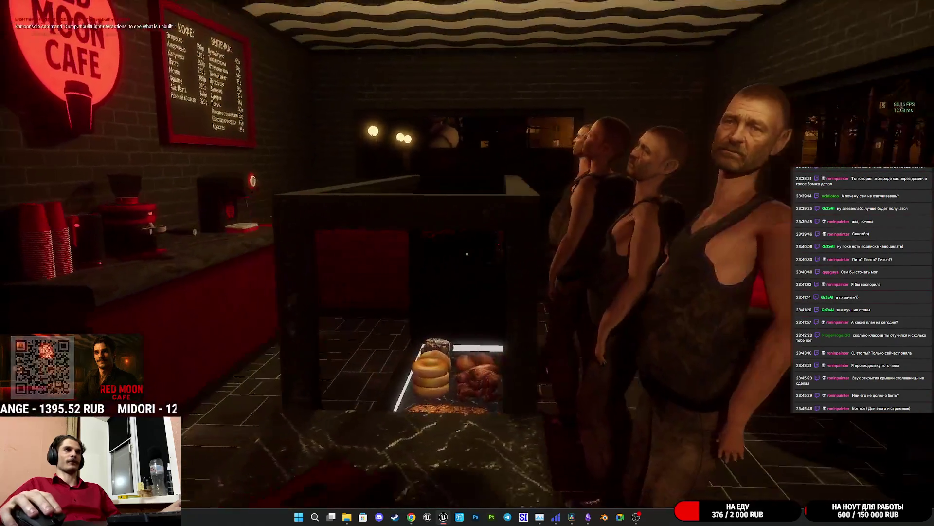
pyautogui.press('Escape')
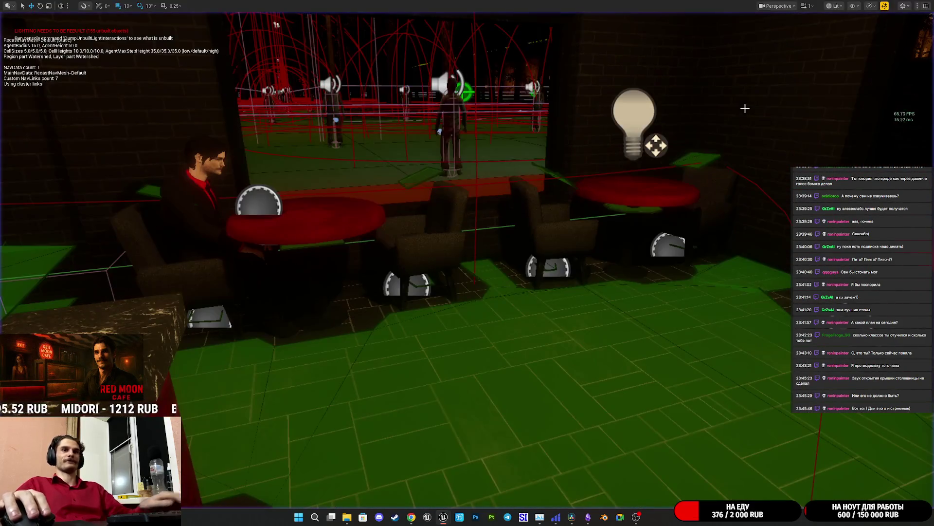
# Open Sofa_Sit1, recompile NPC_Street_ABP with clavicle_r blend depth 3, and hide the blueprint editor.
pyautogui.moveTo(681, 219)
pyautogui.mouseDown()
pyautogui.moveTo(632, 243)
pyautogui.moveTo(615, 271)
pyautogui.moveTo(561, 278)
pyautogui.mouseUp()
pyautogui.doubleClick(291, 434)
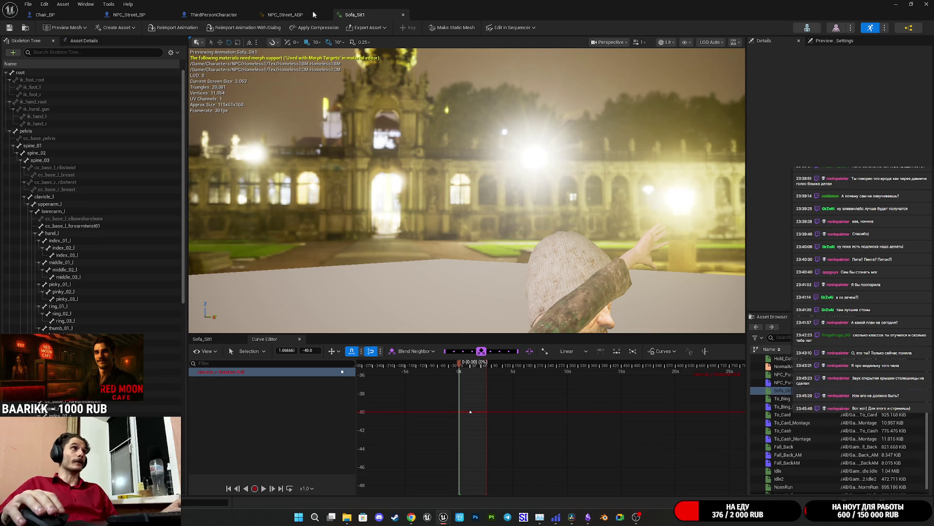
pyautogui.click(287, 14)
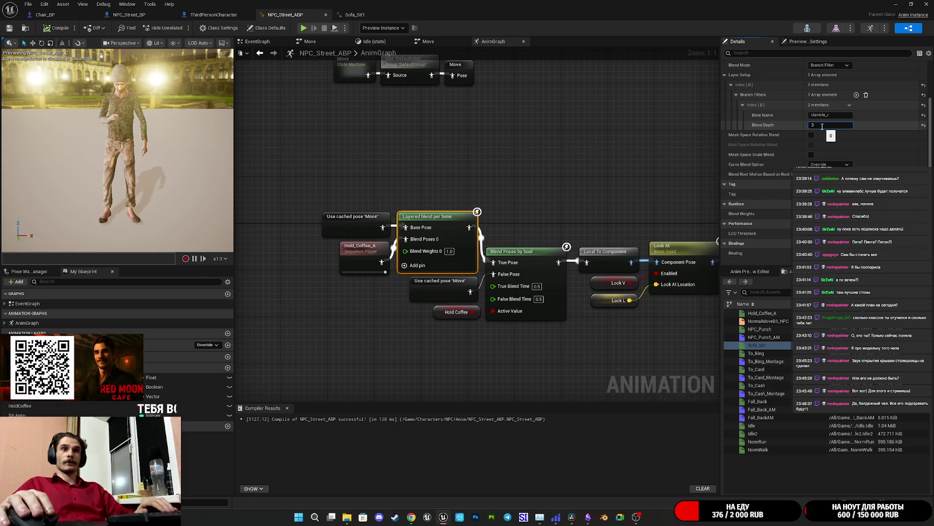
pyautogui.click(68, 30)
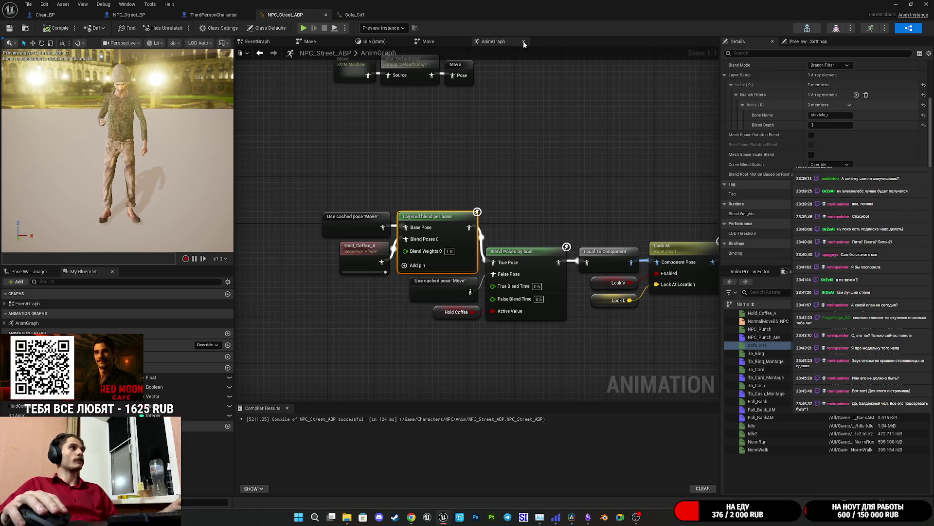
pyautogui.click(899, 4)
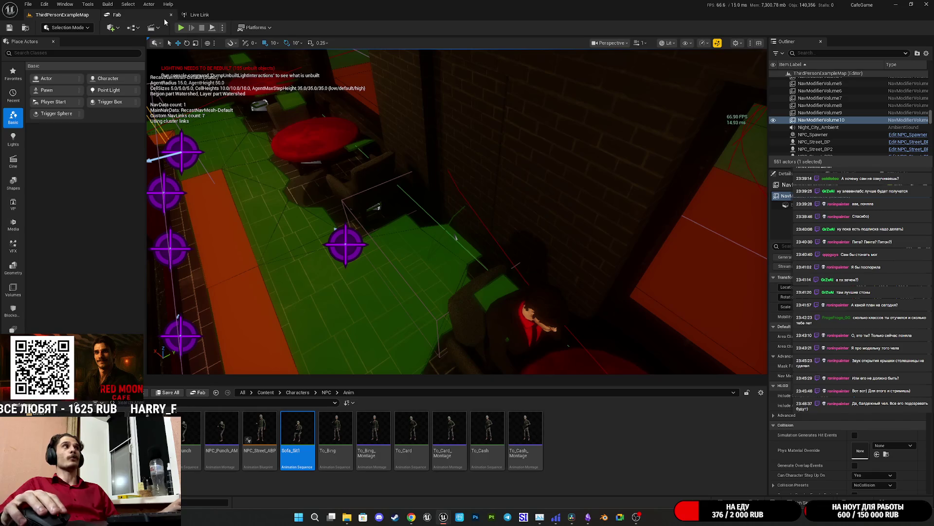
# Start a full-screen play test and walk behind the counter to the bell and keypad.
pyautogui.hotkey('alt', 'p')
pyautogui.press('F11')
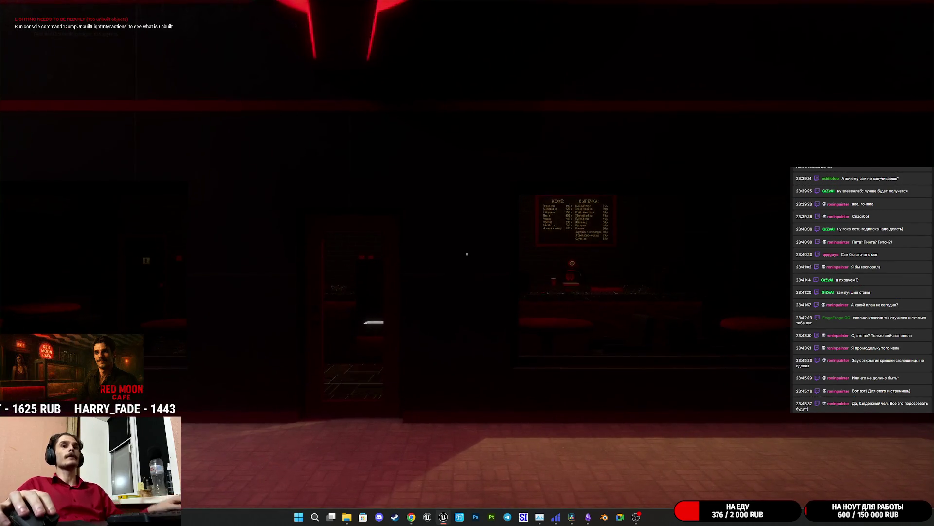
pyautogui.press('w')
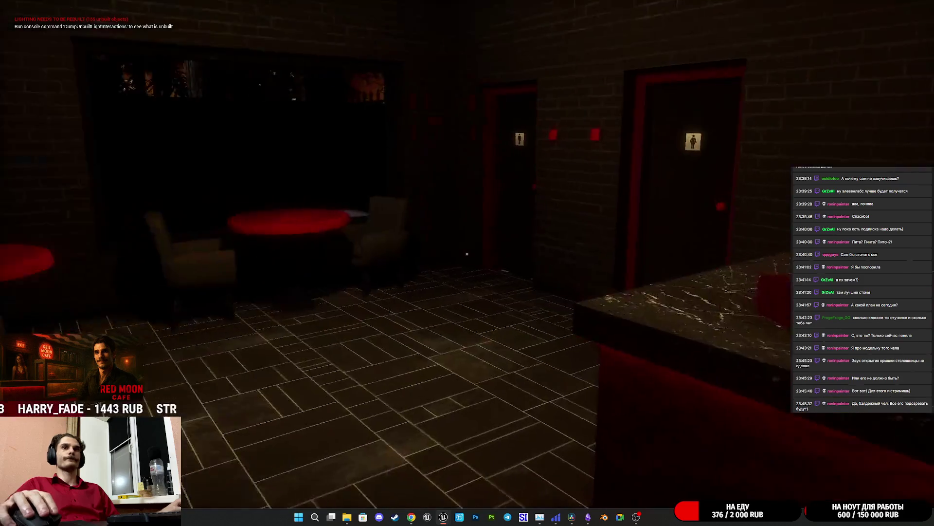
pyautogui.press('w')
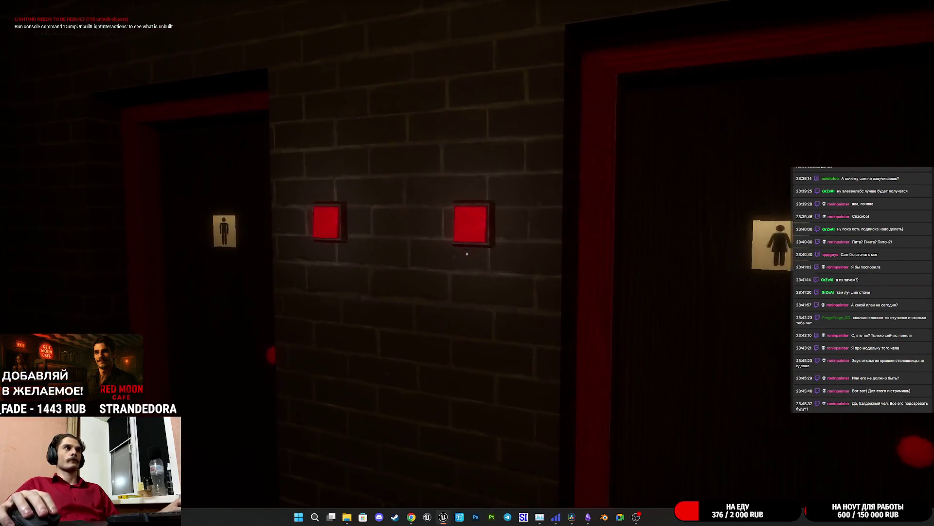
pyautogui.press('w')
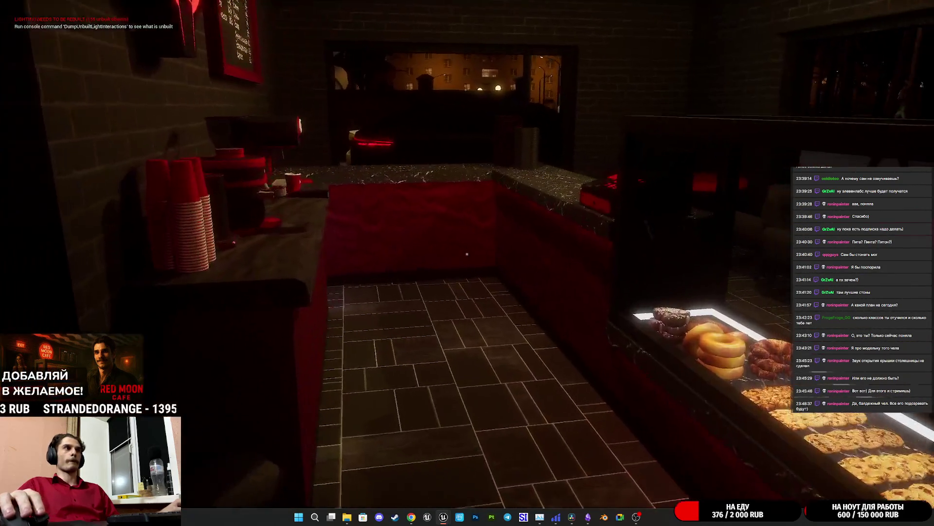
pyautogui.press('w')
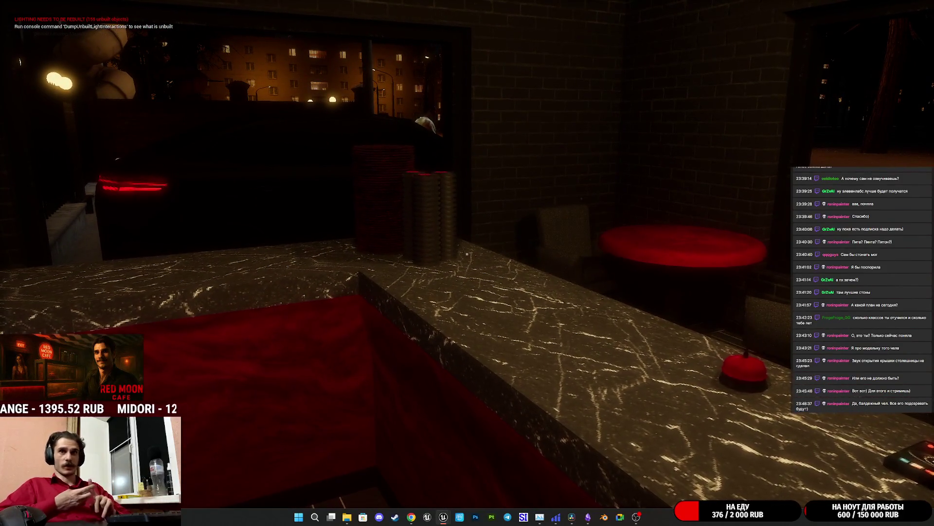
pyautogui.press('a')
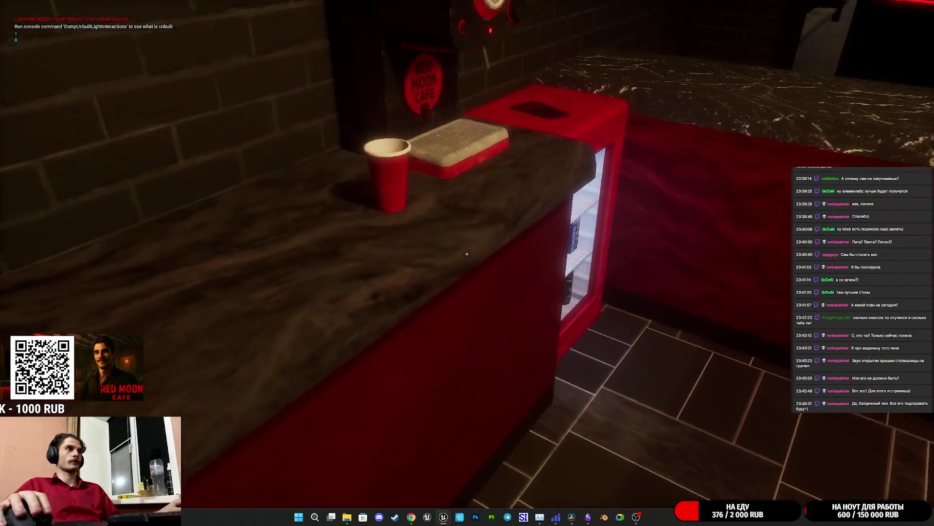
# Put a Red Moon lid on a red paper cup and hand it to the customer.
pyautogui.click(467, 253)
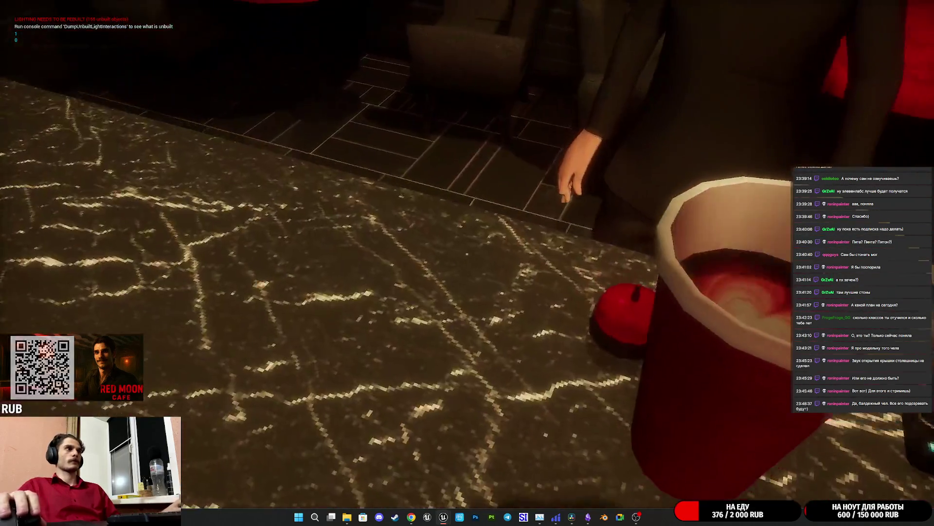
pyautogui.click(466, 253)
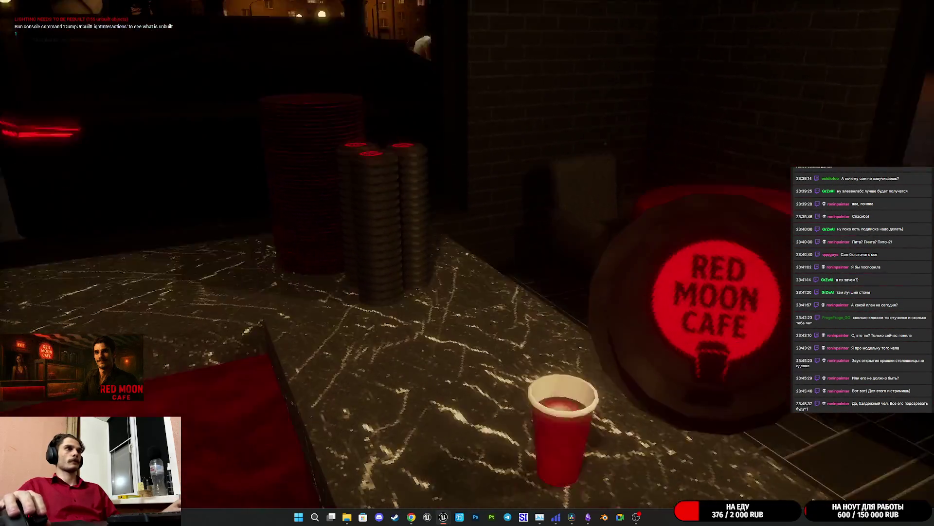
pyautogui.click(466, 254)
pyautogui.click(467, 254)
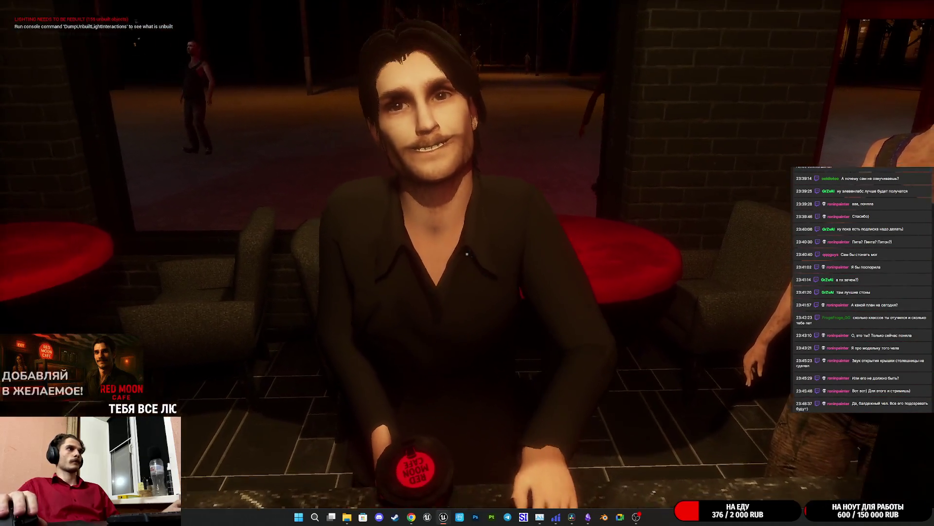
pyautogui.click(467, 253)
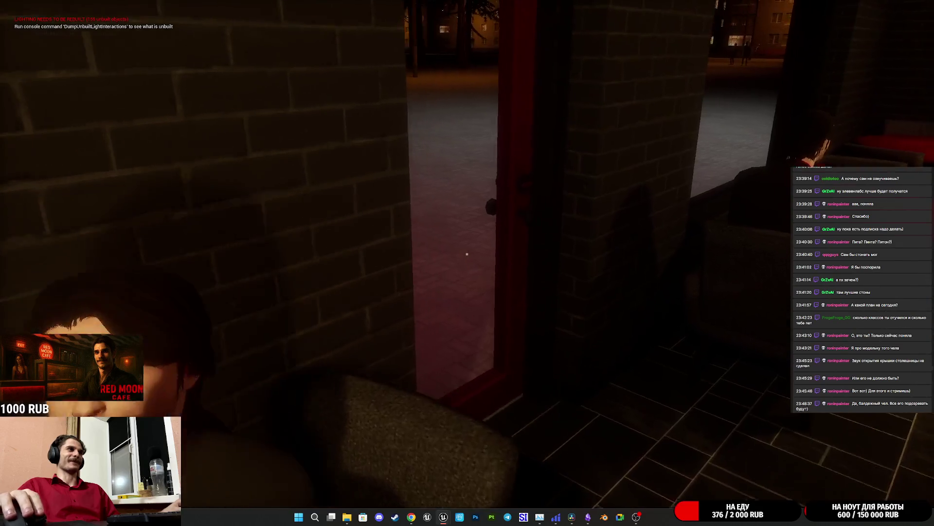
# Walk outside to inspect the man seated on the car hood, then head back.
pyautogui.press('w')
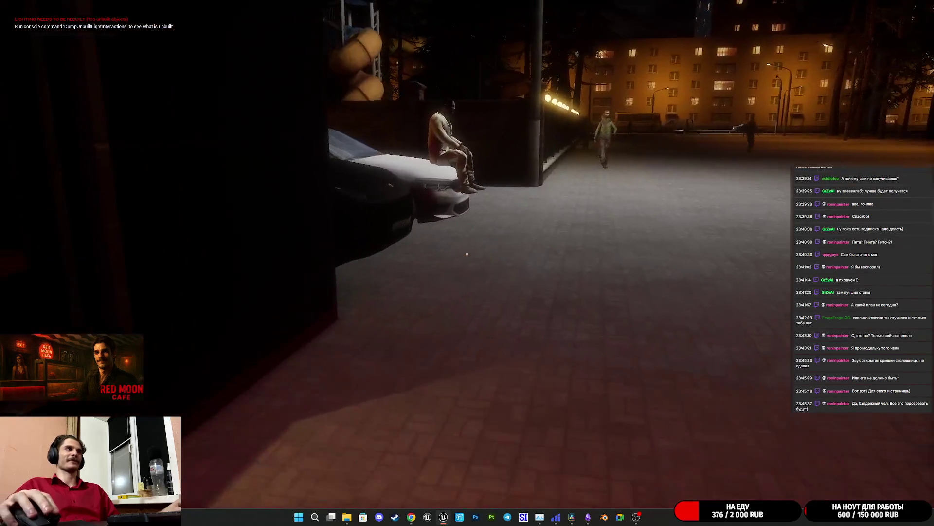
pyautogui.press('w')
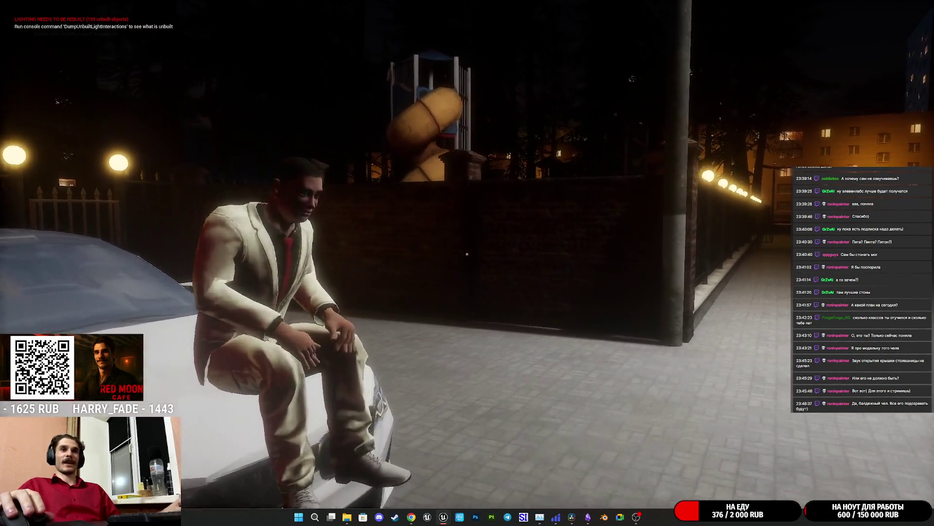
pyautogui.press('w')
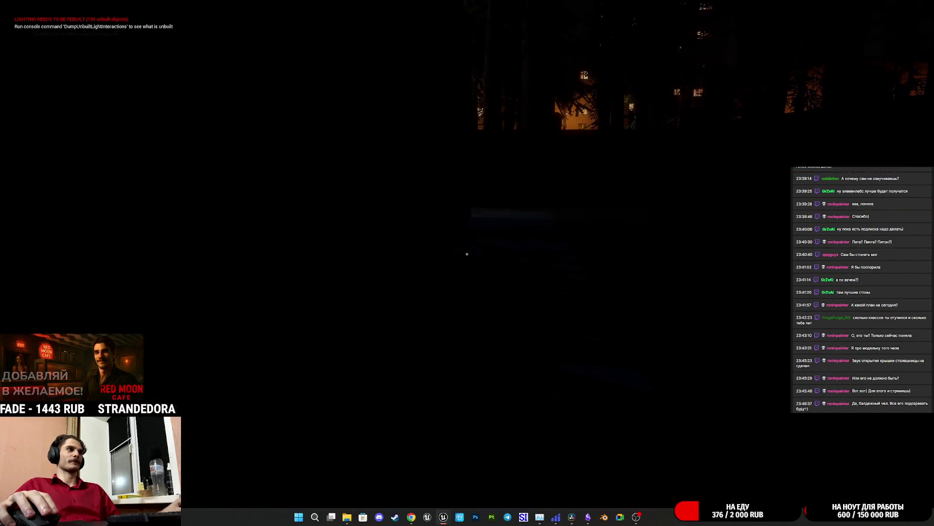
pyautogui.press('w')
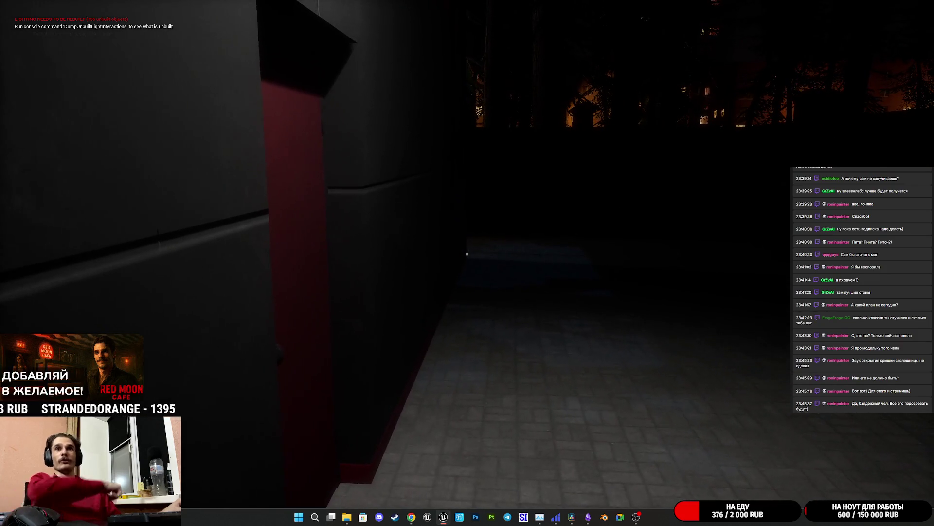
# Re-enter the café to the pastry display, then end the play session with F8.
pyautogui.press('w')
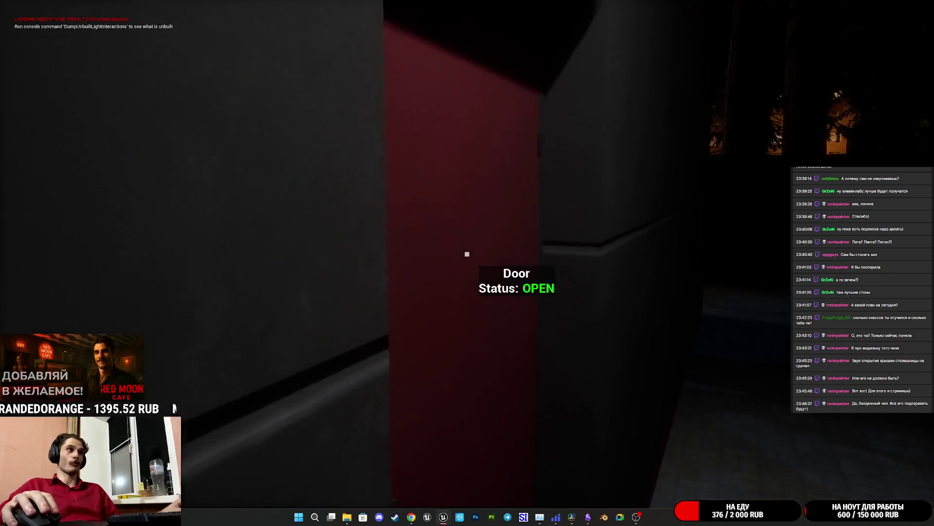
pyautogui.press('w')
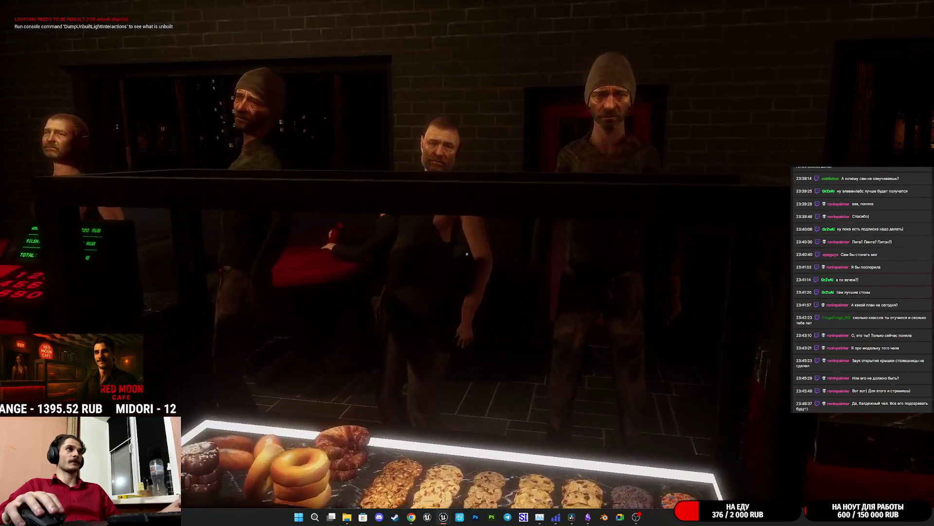
pyautogui.press('s')
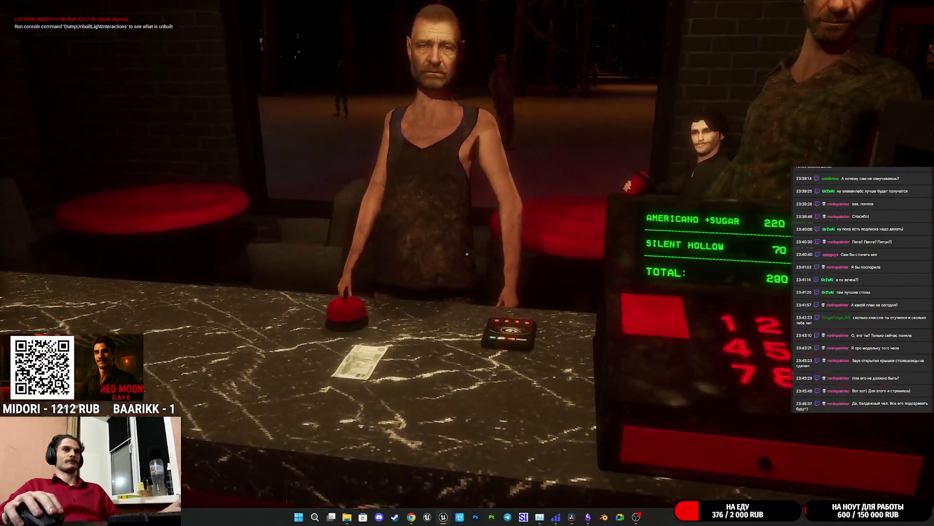
pyautogui.press('F8')
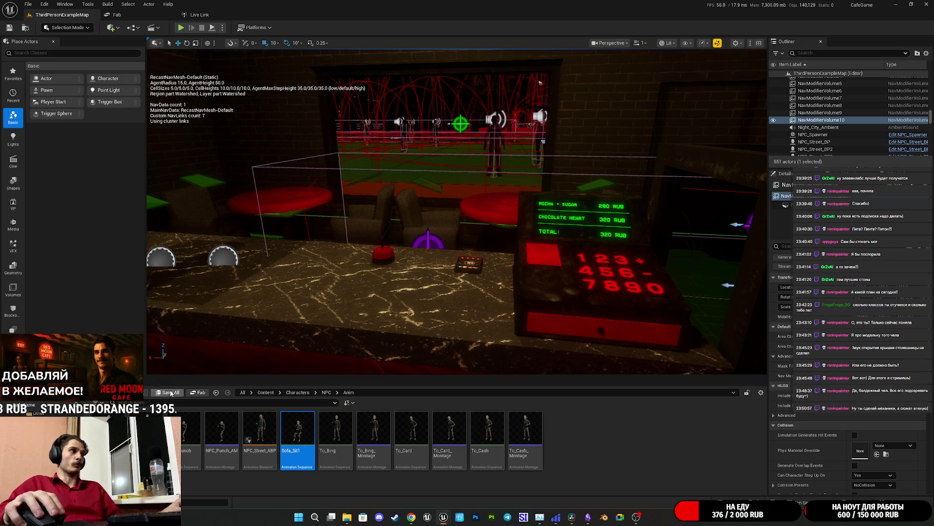
# Bring Chrome forward and close the ElevenLabs and MiniMax tabs.
pyautogui.moveTo(411, 517)
pyautogui.click(419, 467)
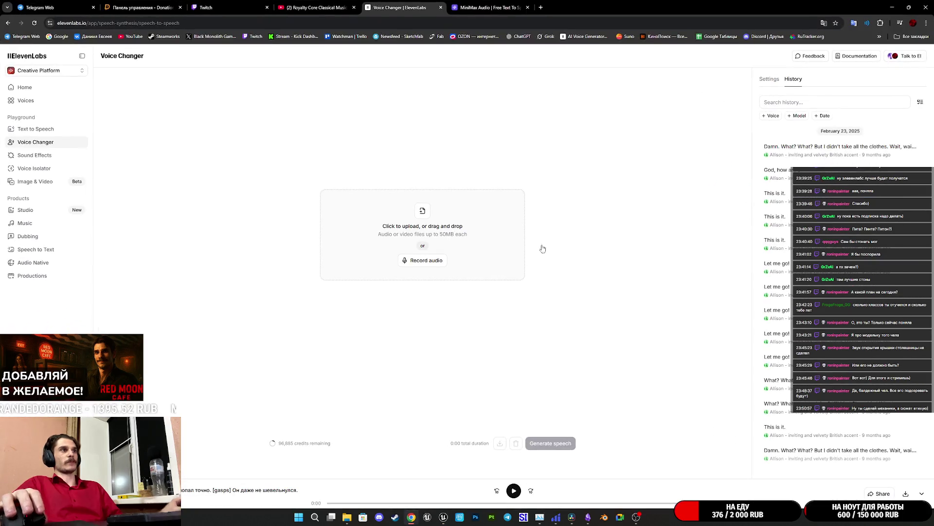
pyautogui.middleClick(390, 7)
pyautogui.middleClick(390, 5)
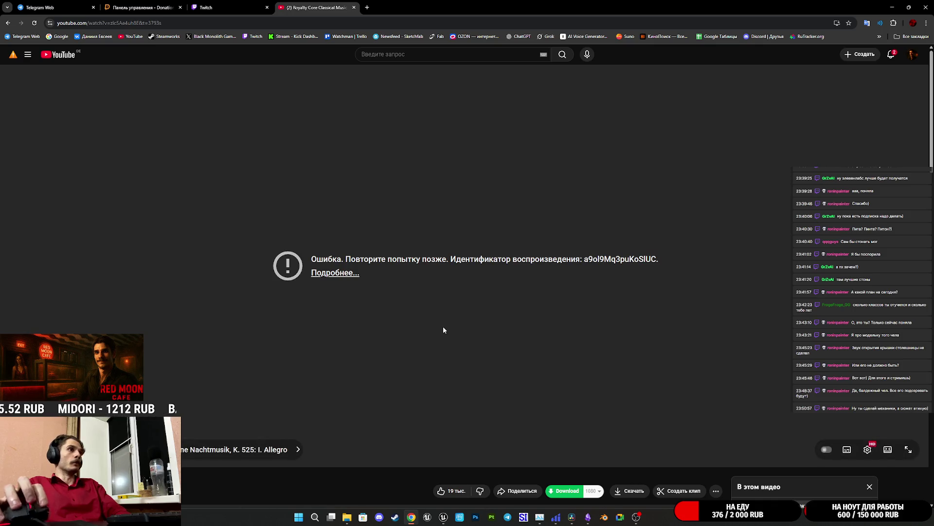
# Reload the Mozart YouTube video, skip both ads, and return to the Unreal editor.
pyautogui.moveTo(557, 520)
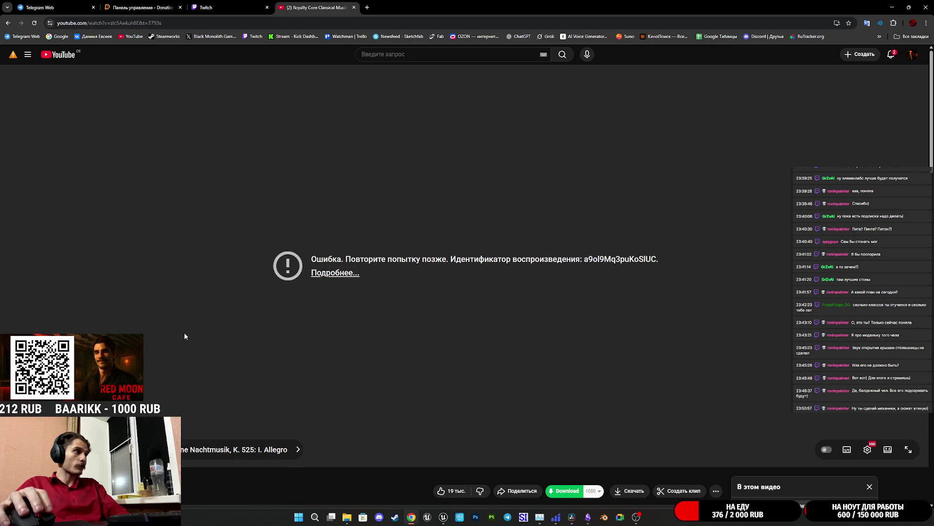
pyautogui.click(35, 23)
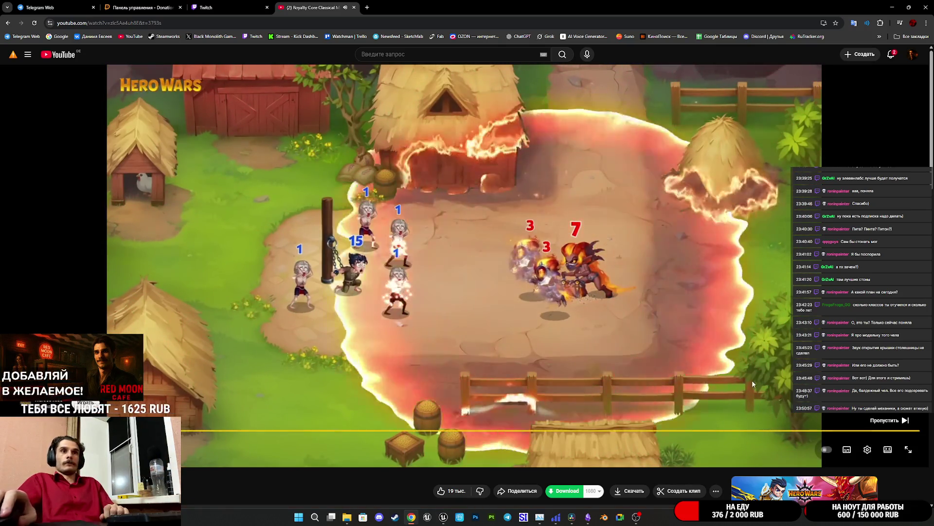
pyautogui.click(874, 419)
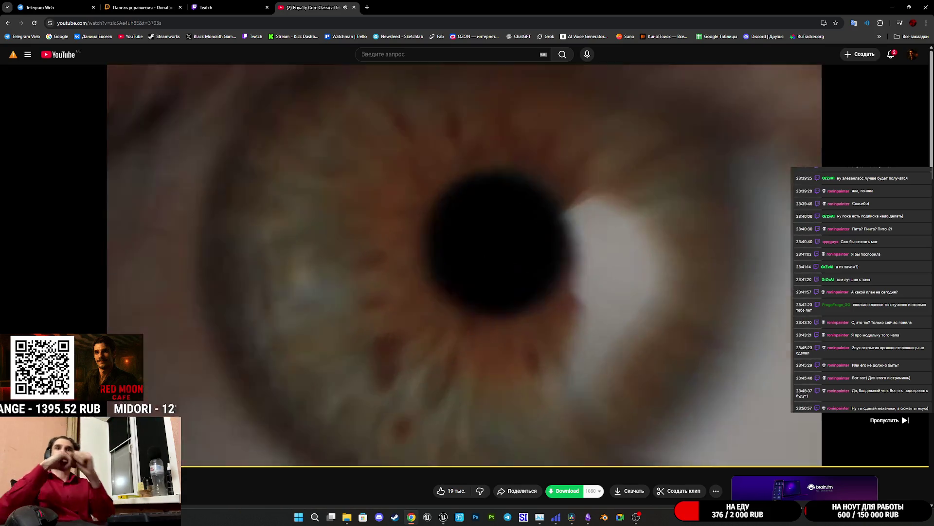
pyautogui.click(895, 421)
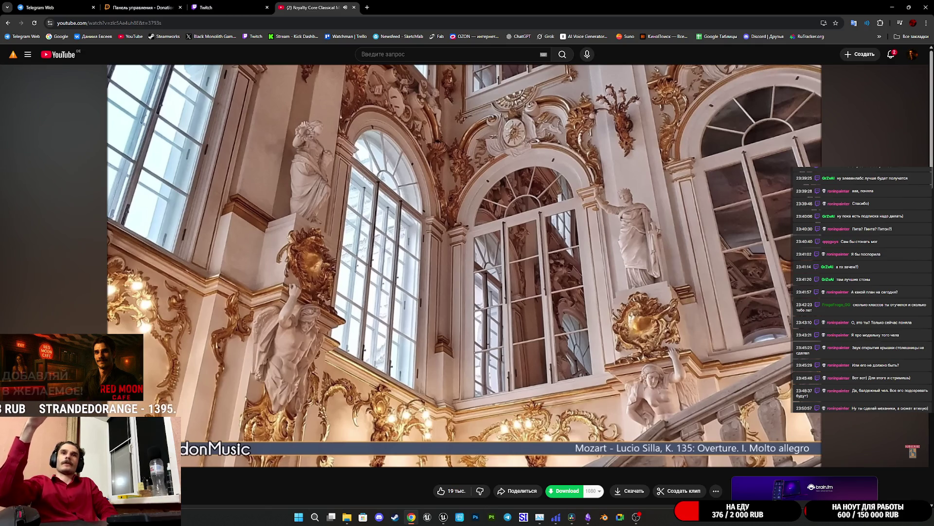
pyautogui.moveTo(481, 431)
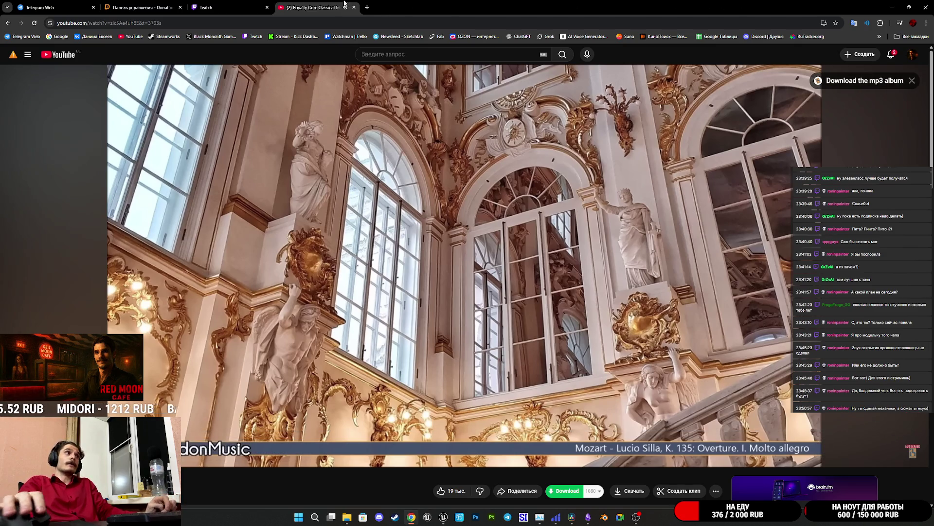
pyautogui.hotkey('alt', 'Tab')
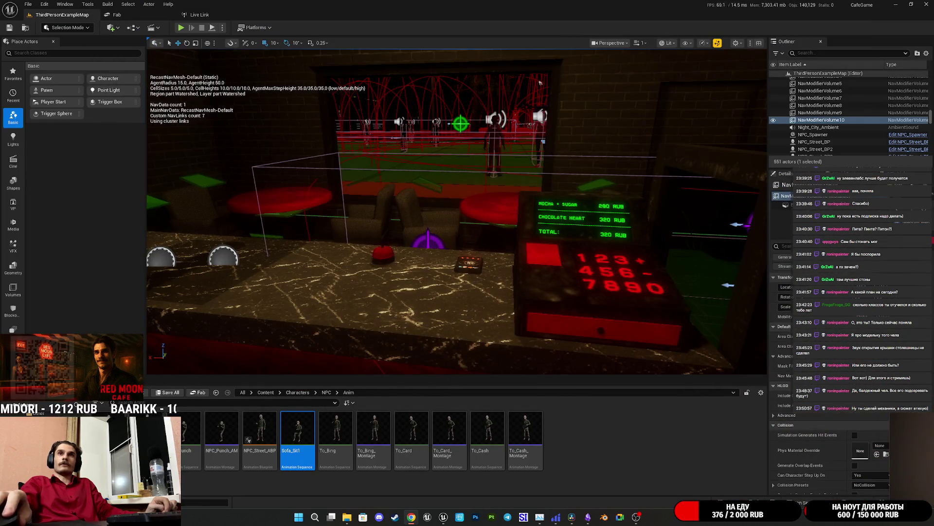
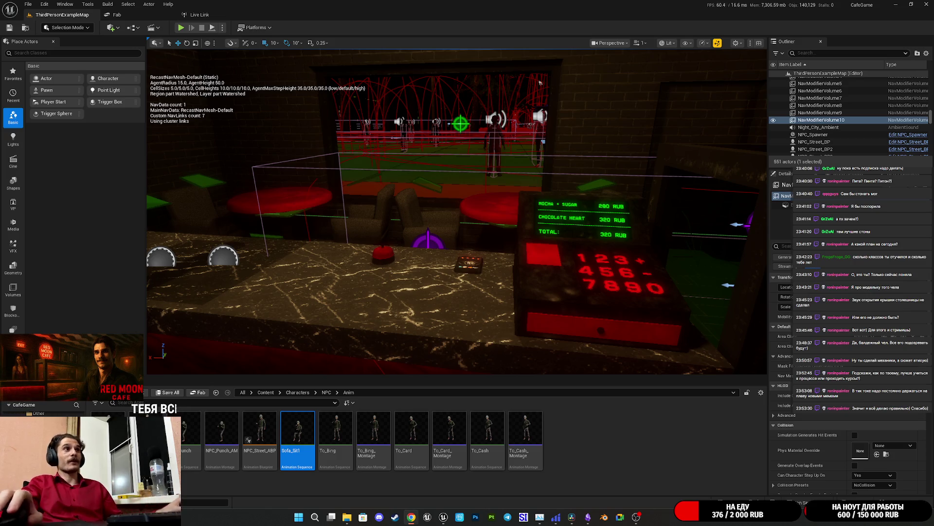
# Fly the camera through the café window to the park NPCs, then switch to Obsidian.
pyautogui.moveTo(695, 236)
pyautogui.mouseDown()
pyautogui.moveTo(692, 190)
pyautogui.moveTo(671, 156)
pyautogui.mouseUp()
pyautogui.moveTo(570, 255); pyautogui.dragTo(570, 292)
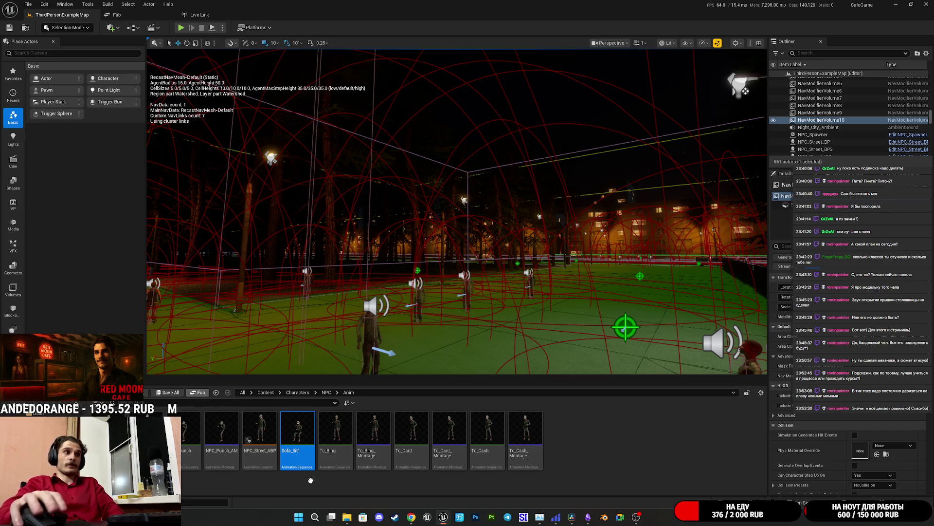
pyautogui.click(587, 517)
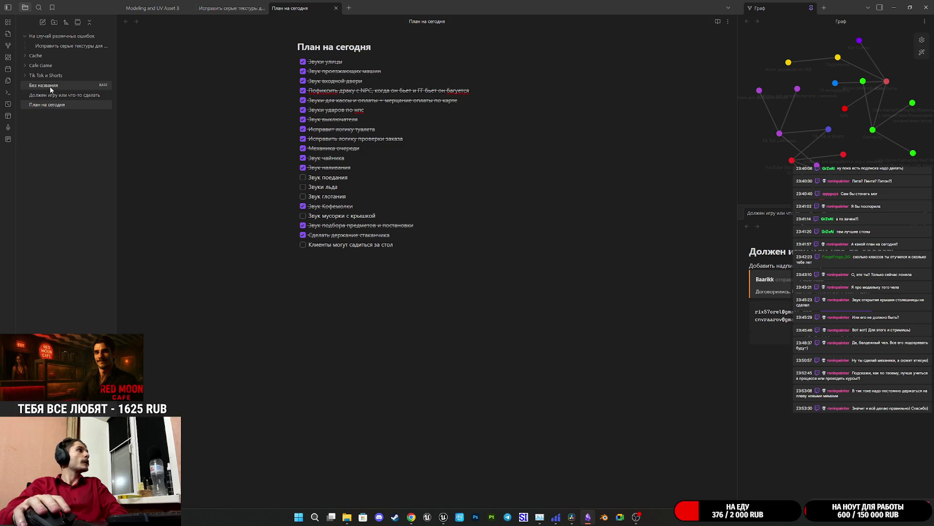
# Read the gray vegetation textures note and today's plan checklist, then switch to DaVinci Resolve.
pyautogui.click(69, 47)
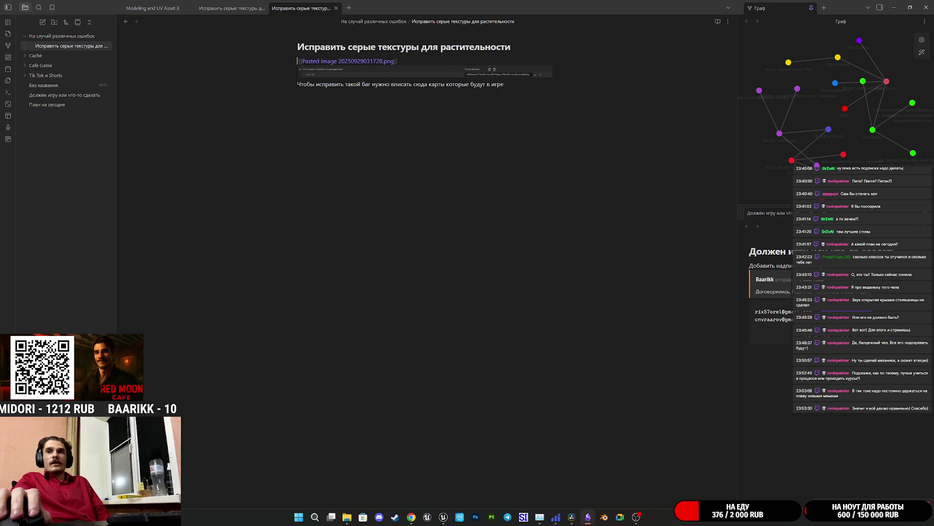
pyautogui.click(856, 437)
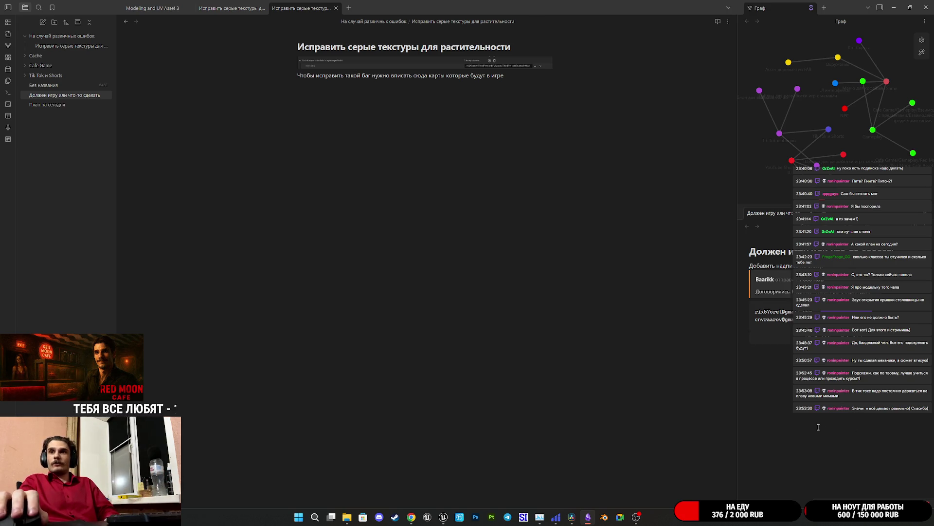
pyautogui.click(720, 399)
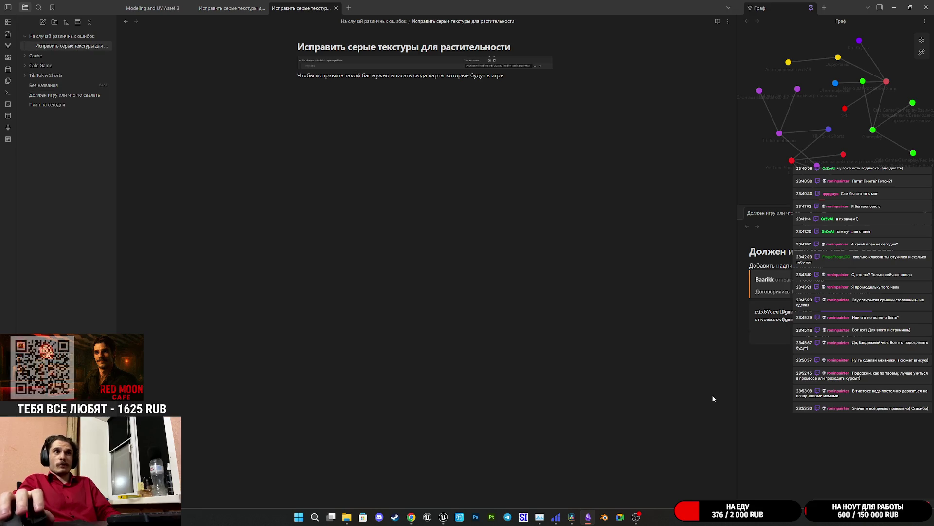
pyautogui.click(60, 105)
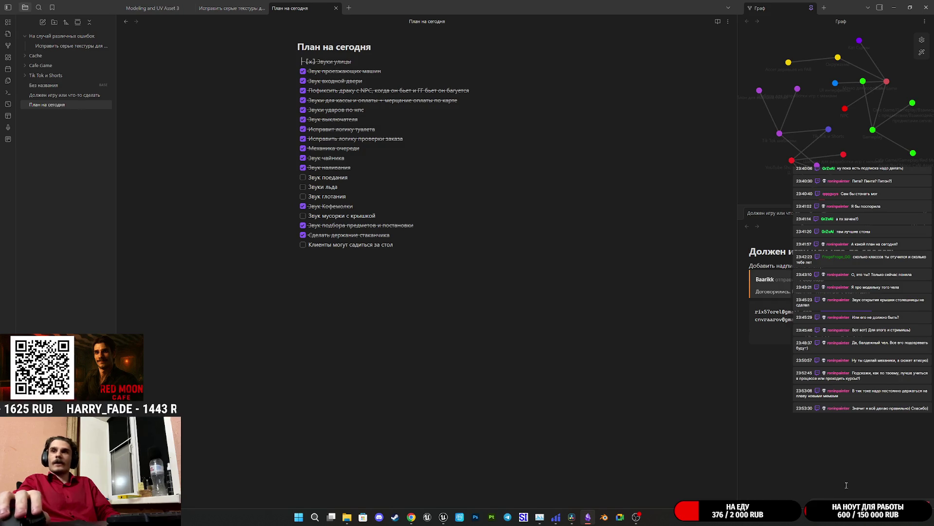
pyautogui.click(835, 448)
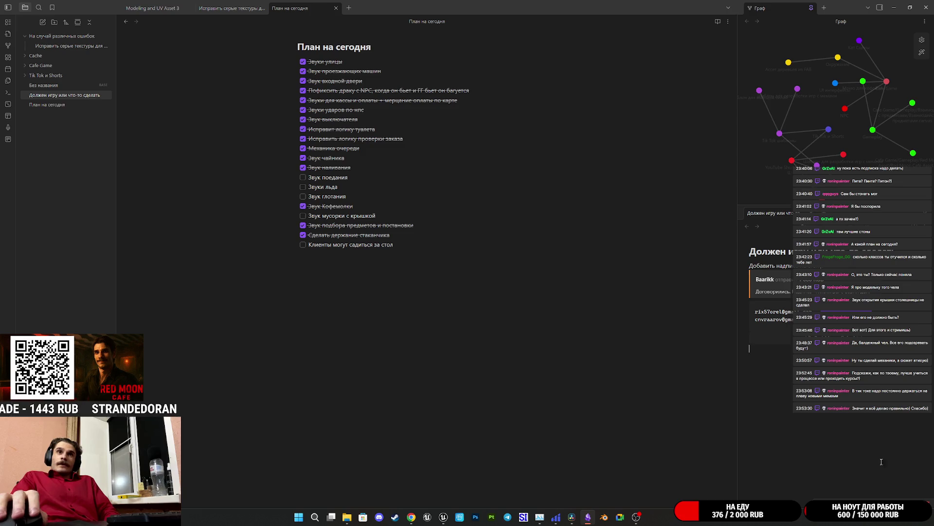
pyautogui.click(572, 521)
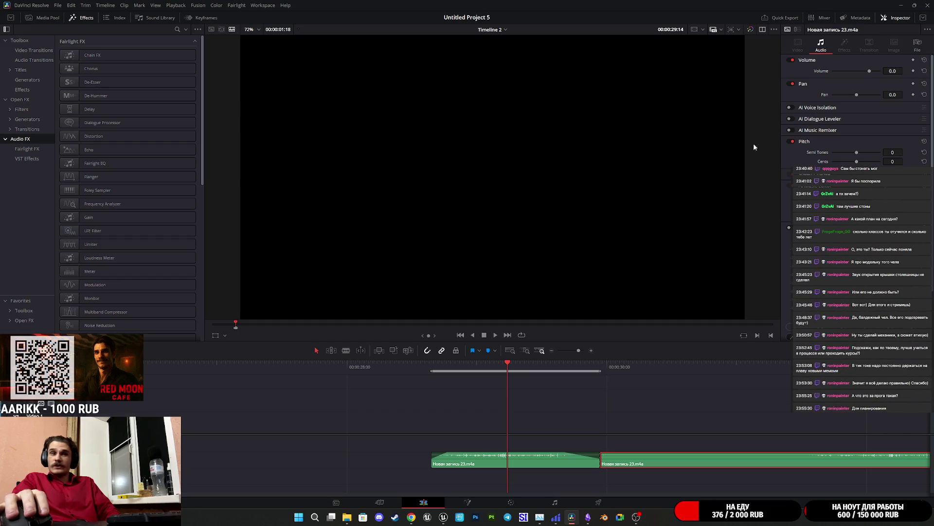
# Return to the 'План на сегодня' checklist in Obsidian.
pyautogui.click(588, 516)
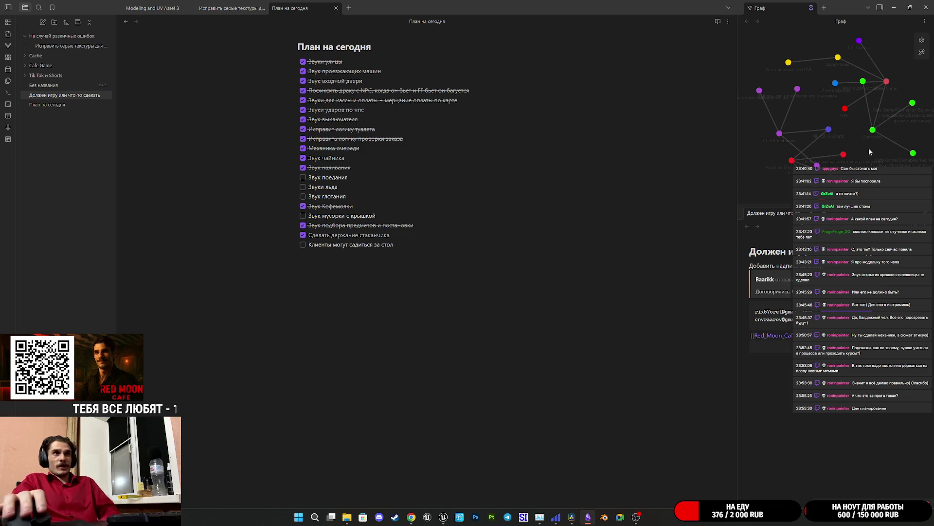
# Mark the task 'Клиенты могут садиться за стол' as done.
pyautogui.click(793, 161)
pyautogui.moveTo(793, 161); pyautogui.dragTo(865, 90)
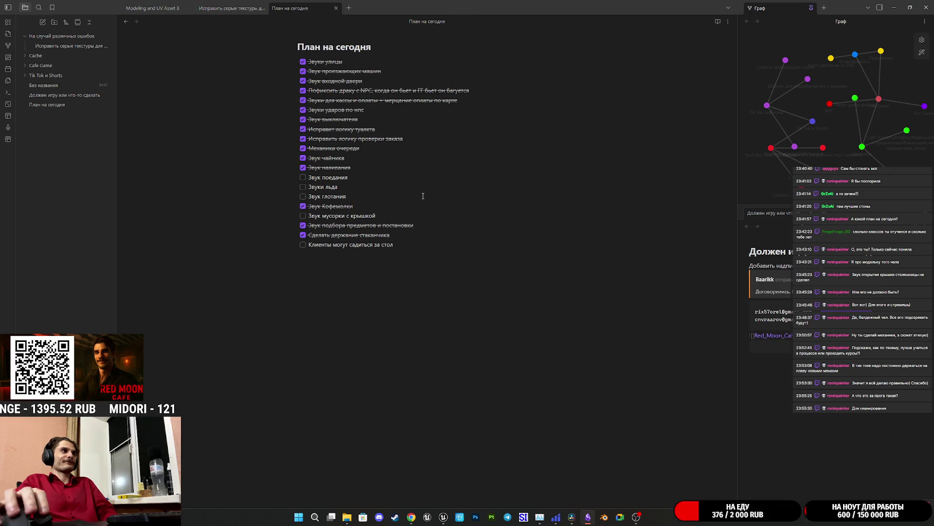
pyautogui.click(302, 245)
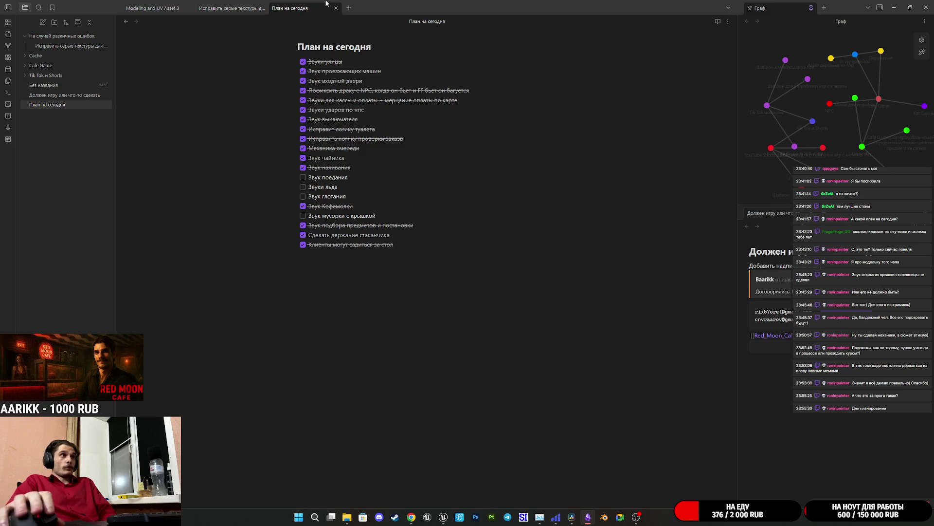
# Rename the plan note heading to 'План на неделю' and minimize Obsidian.
pyautogui.click(373, 55)
pyautogui.press('BackSpace')
pyautogui.press('BackSpace')
pyautogui.press('BackSpace')
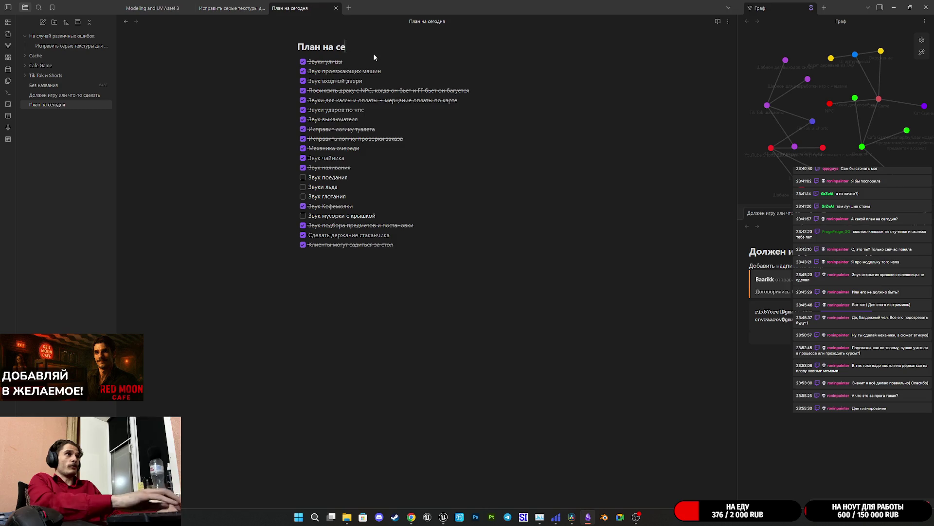
pyautogui.write('уtltk.')
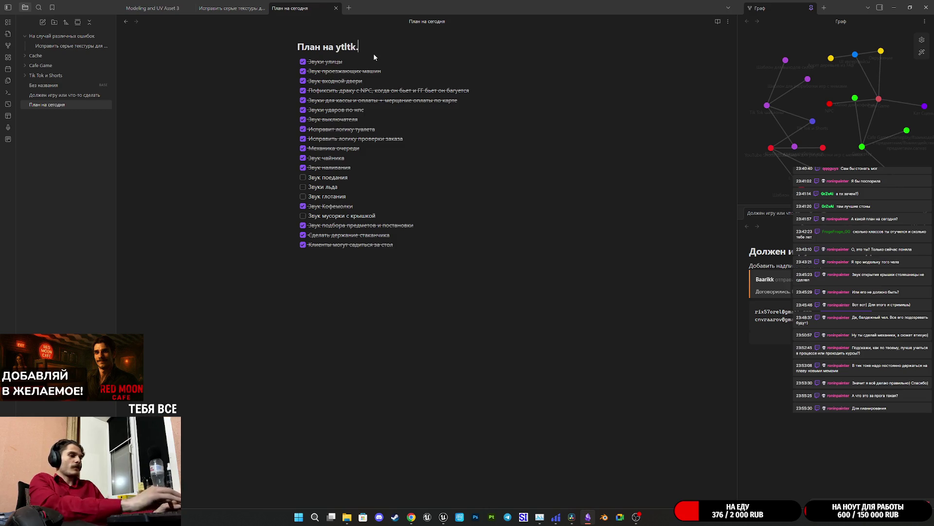
pyautogui.press('BackSpace')
pyautogui.press('BackSpace')
pyautogui.press('BackSpace')
pyautogui.write('неделю')
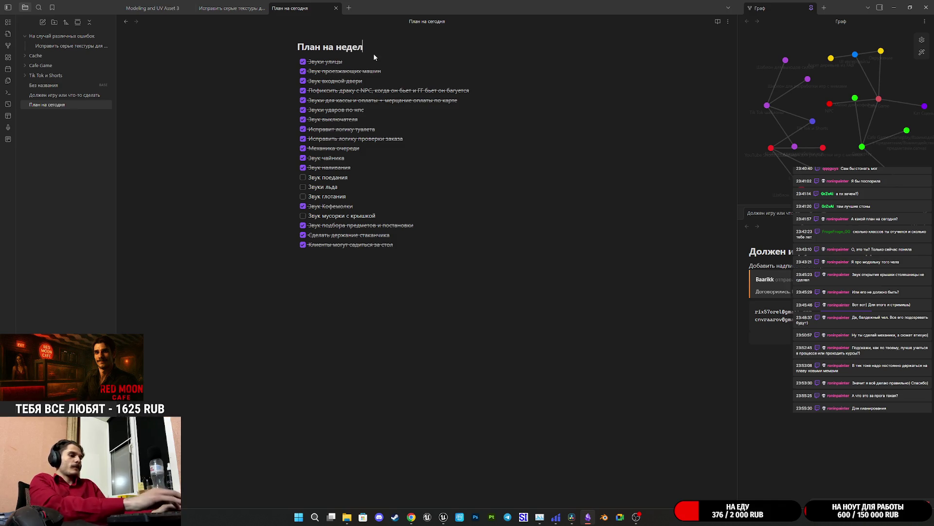
pyautogui.click(760, 345)
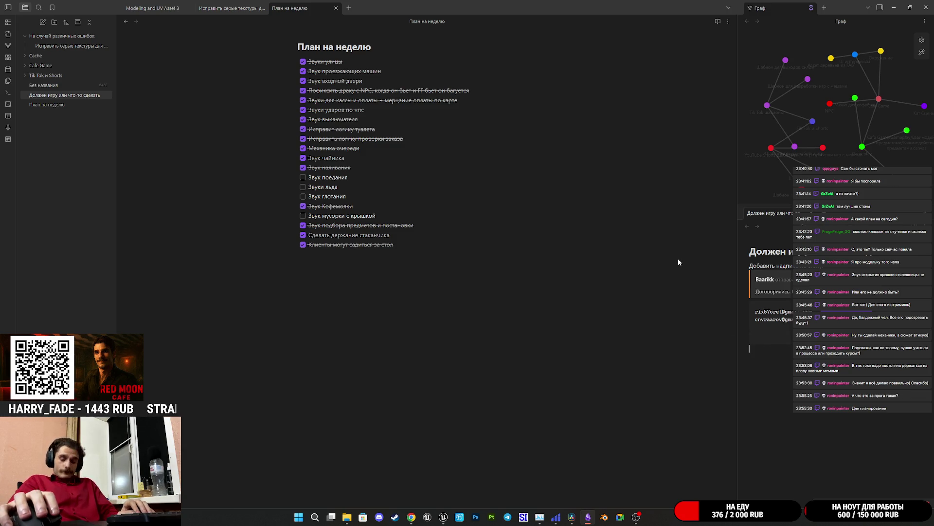
pyautogui.click(897, 4)
pyautogui.click(411, 517)
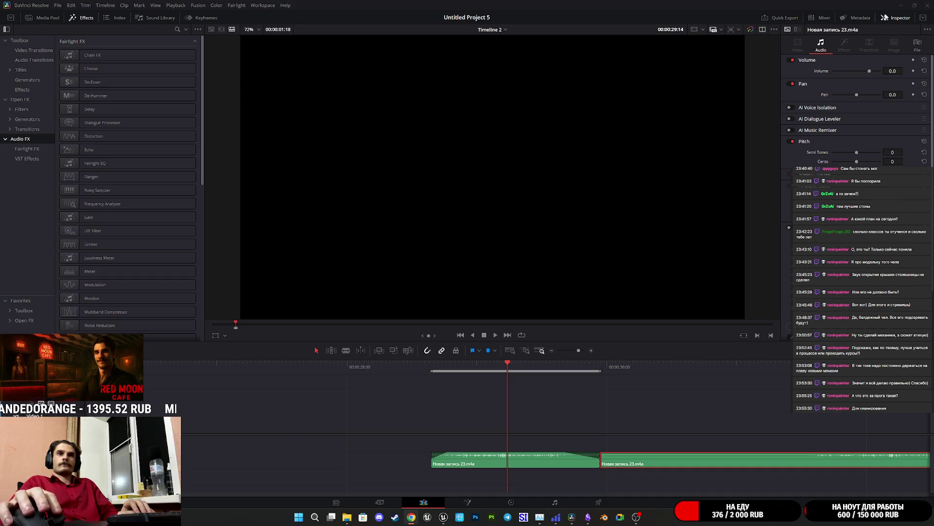
# Minimize DaVinci Resolve to reveal the Unreal ThirdPersonExampleMap level.
pyautogui.click(900, 4)
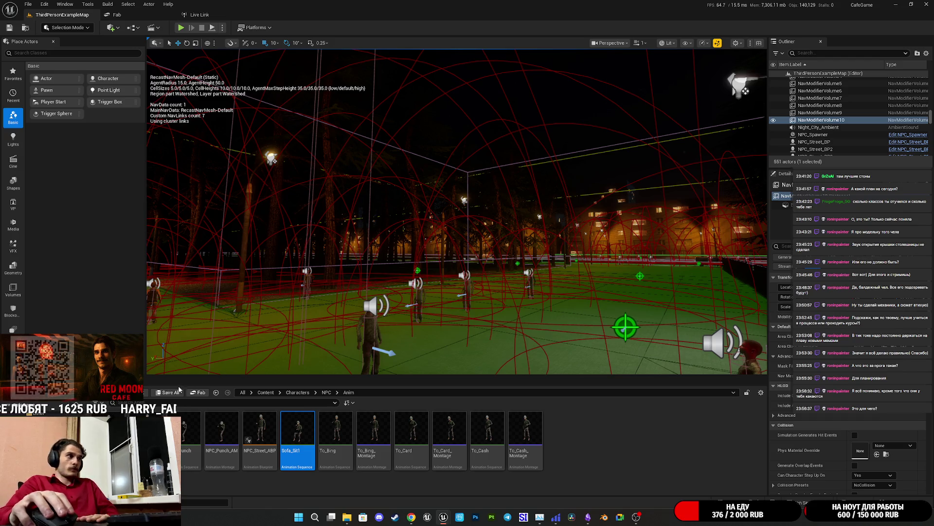
# Focus NavModifierVolume10 and look down over the café counter and the park NPCs.
pyautogui.moveTo(441, 283)
pyautogui.mouseDown()
pyautogui.moveTo(443, 265)
pyautogui.moveTo(440, 282)
pyautogui.mouseUp()
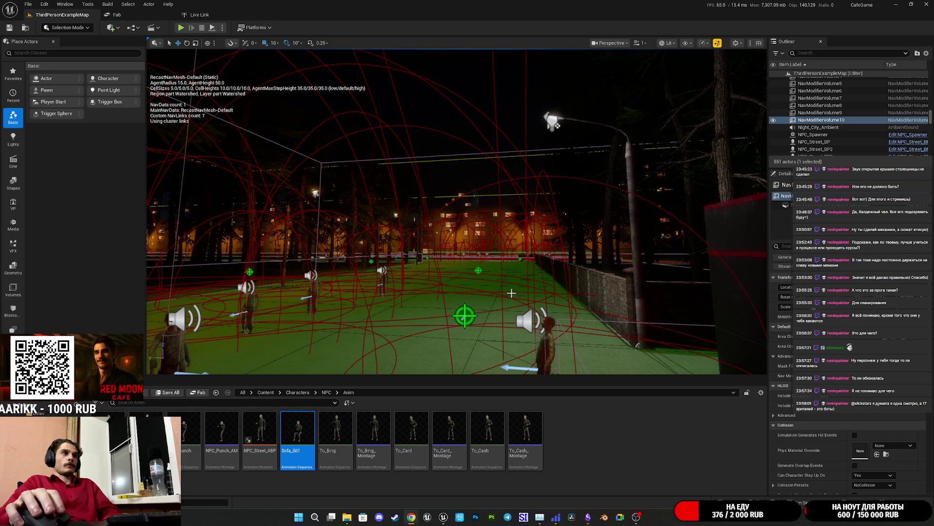
pyautogui.press('f')
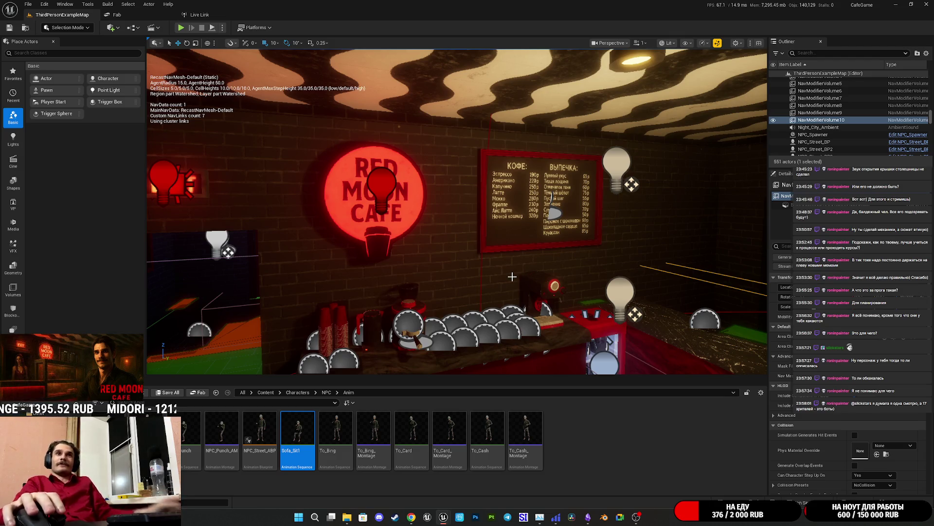
pyautogui.moveTo(504, 259)
pyautogui.mouseDown()
pyautogui.moveTo(477, 267)
pyautogui.moveTo(502, 255)
pyautogui.moveTo(479, 246)
pyautogui.moveTo(477, 223)
pyautogui.mouseUp()
# Inspect the Food and Excrement variables in ThirdPersonCharacter's EventGraph, then return to the level.
pyautogui.click(440, 253)
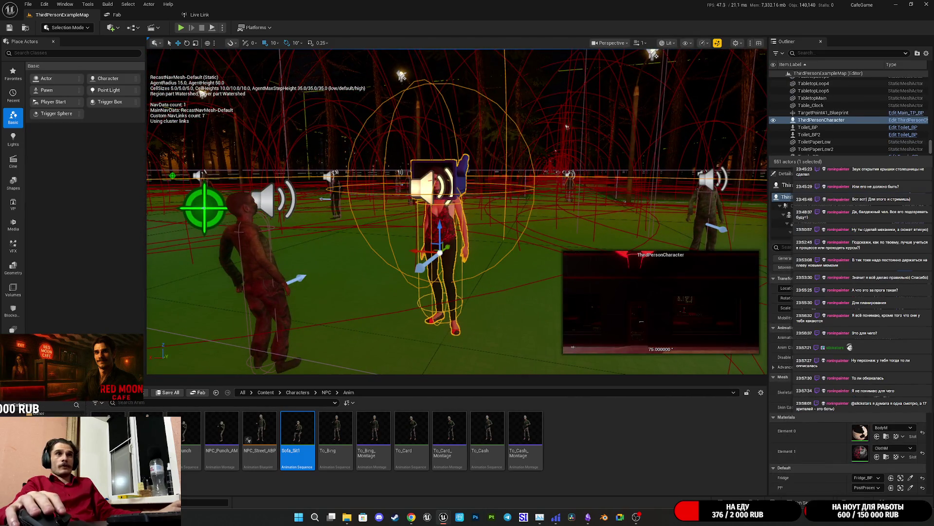
pyautogui.hotkey('alt', 'Tab')
pyautogui.click(214, 15)
pyautogui.moveTo(551, 209); pyautogui.dragTo(597, 255)
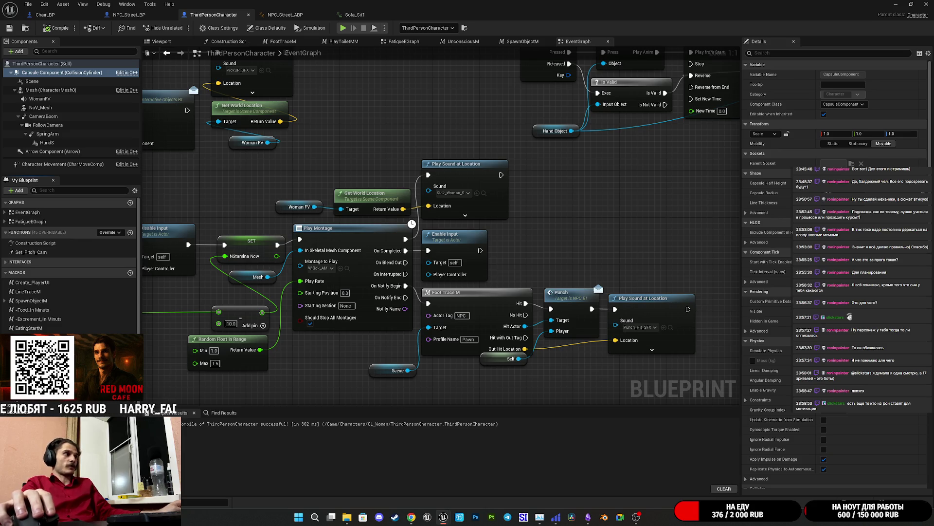
pyautogui.click(30, 365)
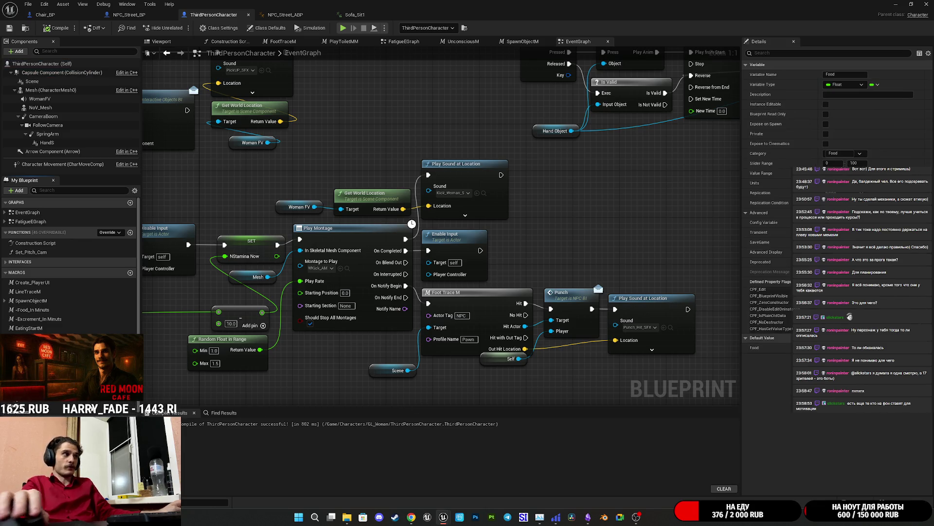
pyautogui.click(7, 413)
pyautogui.click(19, 414)
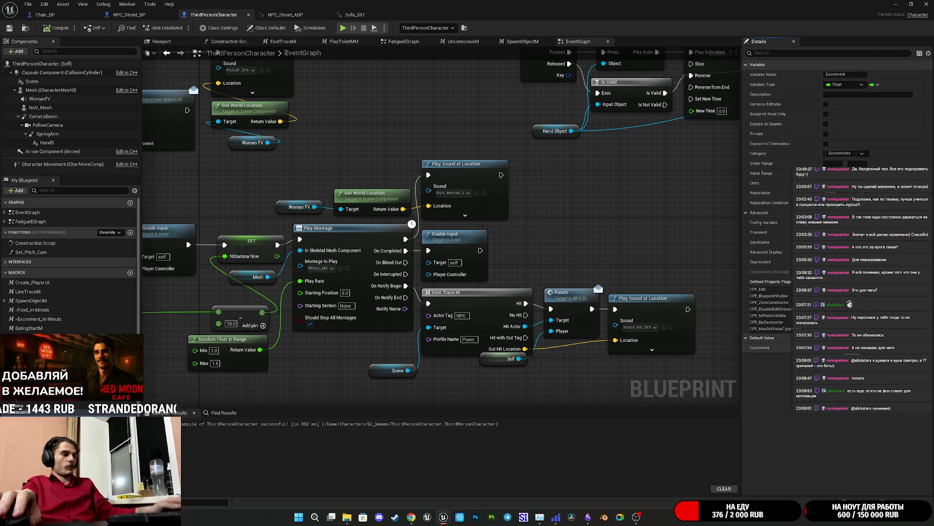
pyautogui.click(9, 30)
pyautogui.click(896, 5)
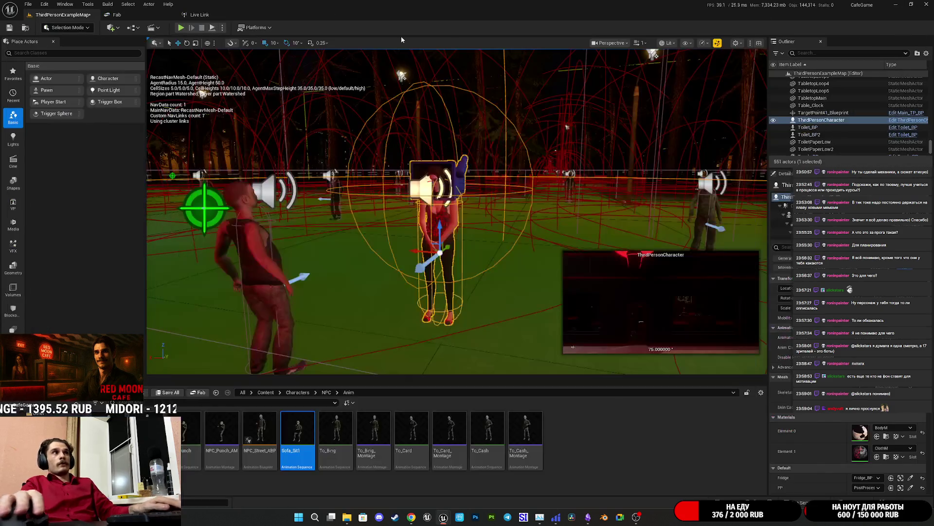
# Start a play-test and walk behind the café counter to the cash register.
pyautogui.click(180, 27)
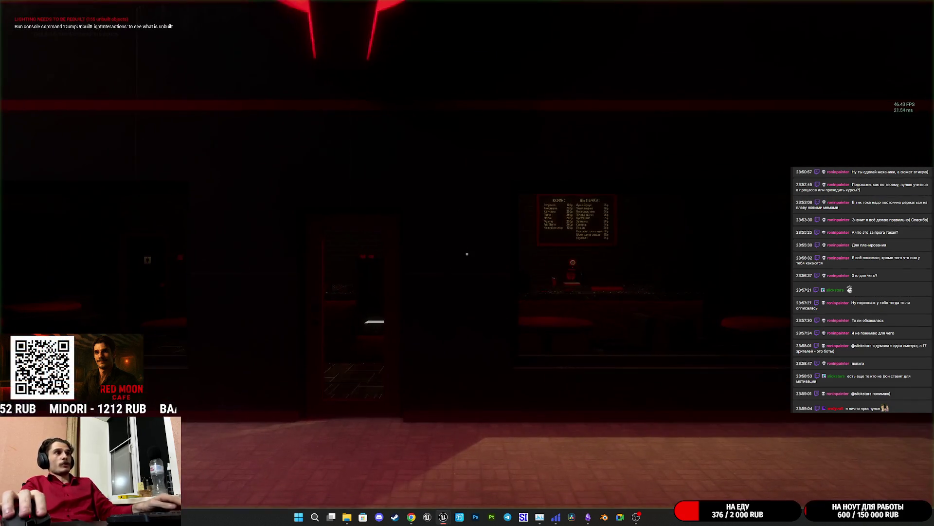
pyautogui.press('w')
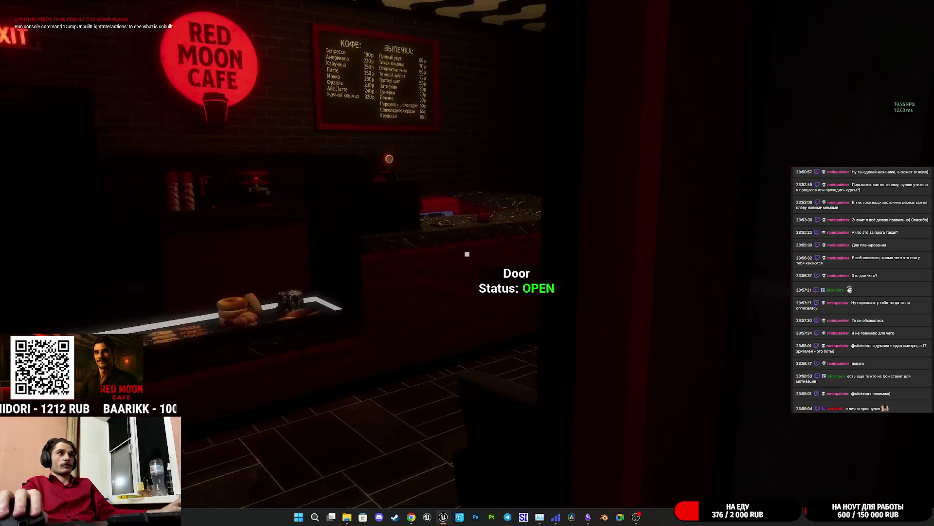
pyautogui.press('w')
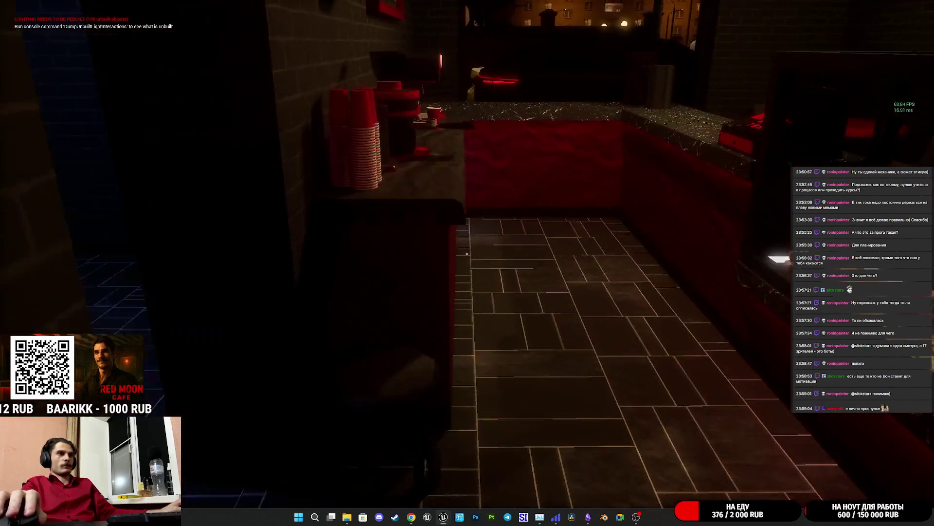
pyautogui.press('w')
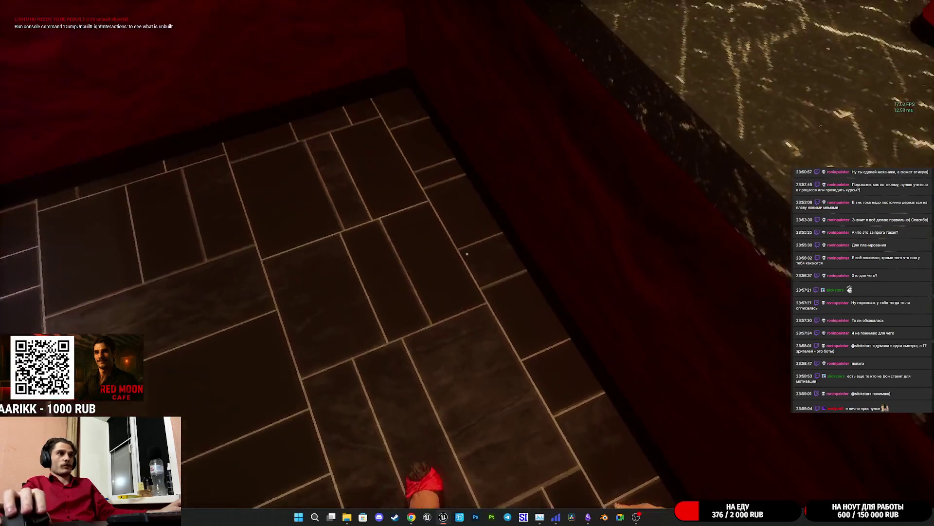
pyautogui.press('w')
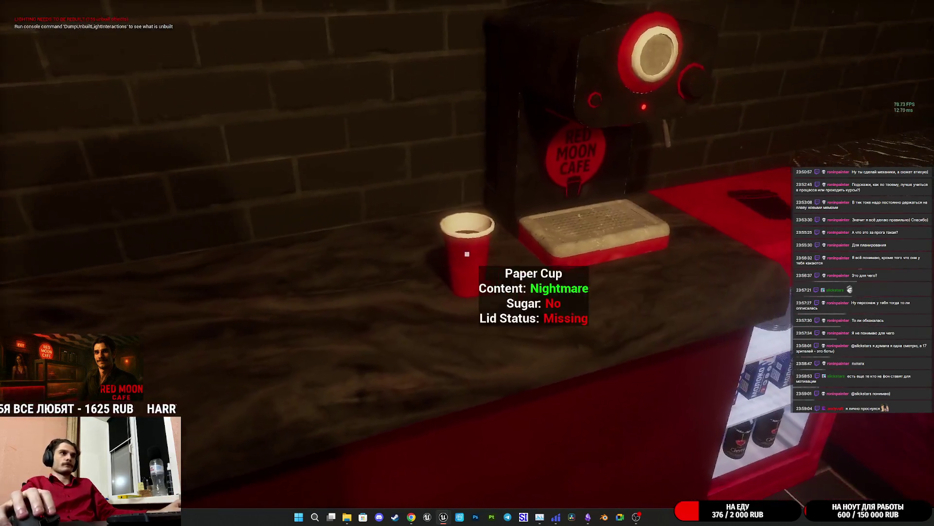
# Serve the paper cup, put the banknote in the register, then stop the play-test.
pyautogui.click(466, 253)
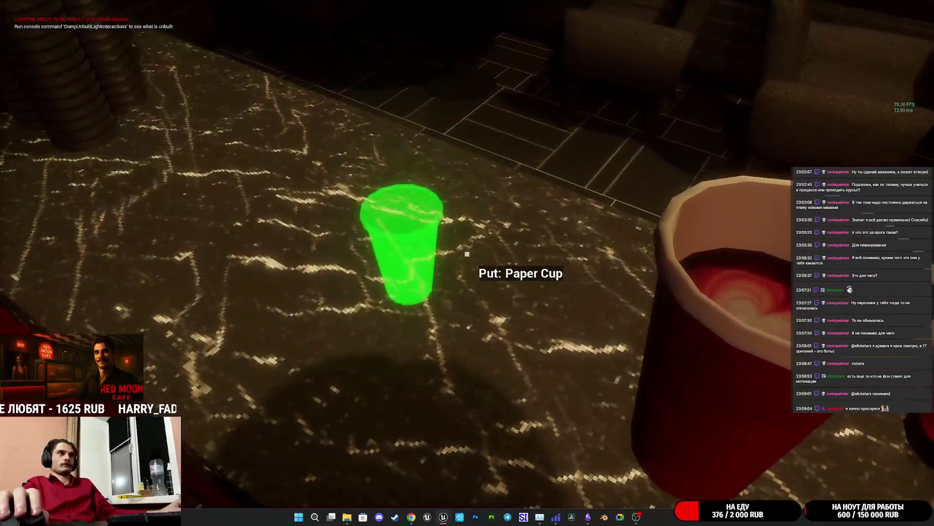
pyautogui.click(467, 254)
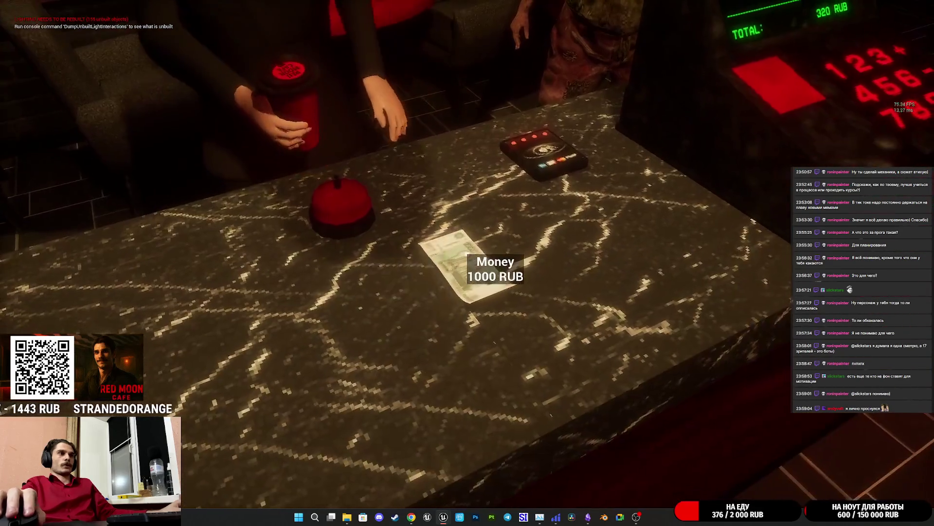
pyautogui.click(467, 254)
pyautogui.click(467, 254)
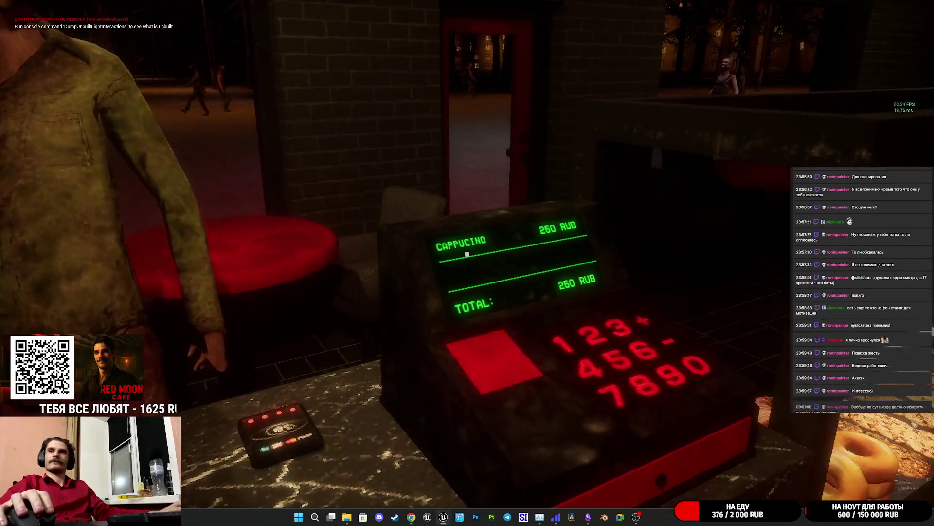
pyautogui.moveTo(467, 253)
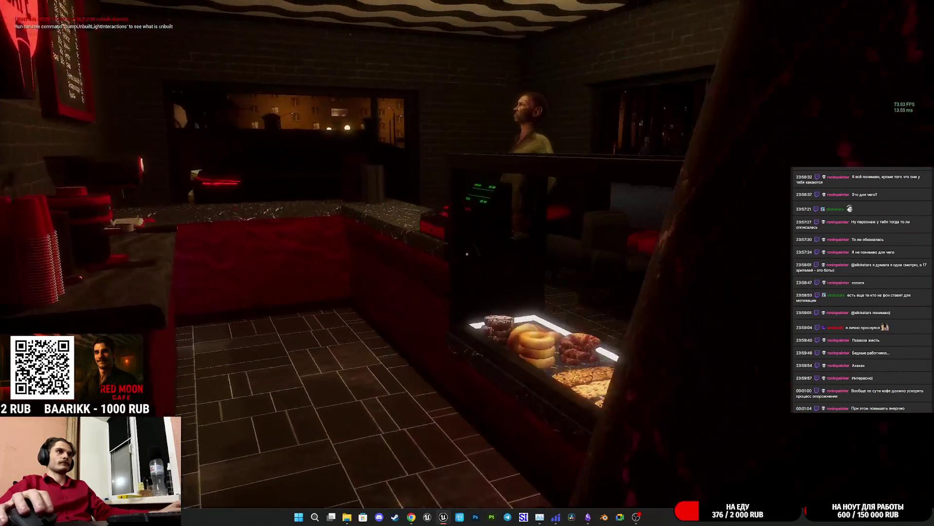
pyautogui.press('Escape')
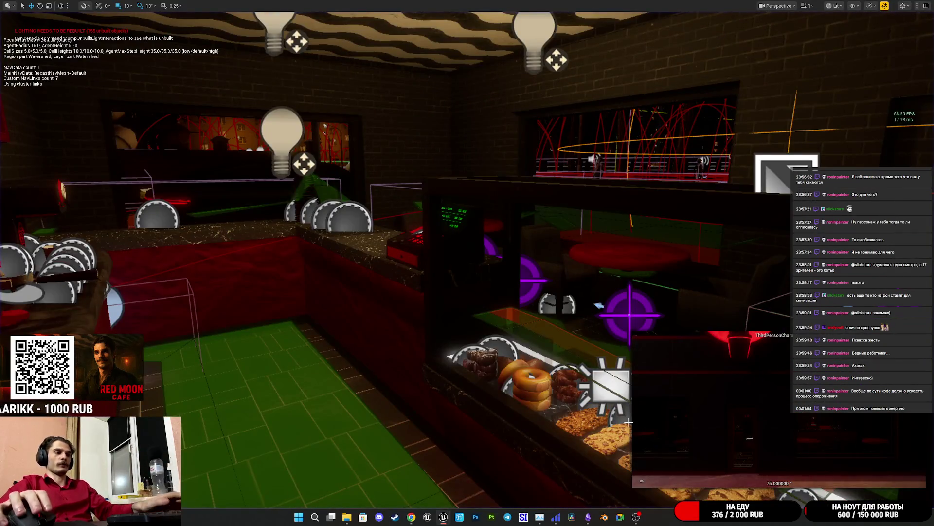
# Restore the full editor layout and save ThirdPersonExampleMap with Save Selected.
pyautogui.press('F11')
pyautogui.hotkey('ctrl', 's')
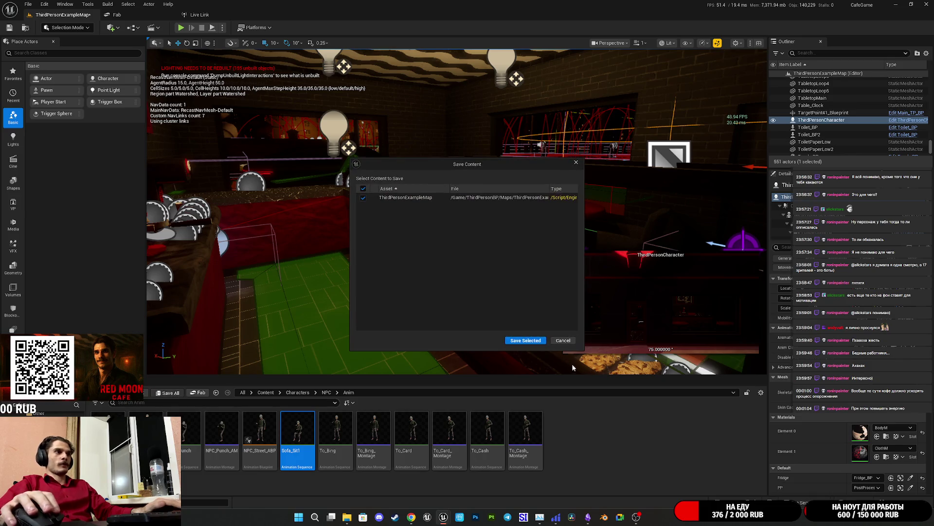
pyautogui.click(527, 342)
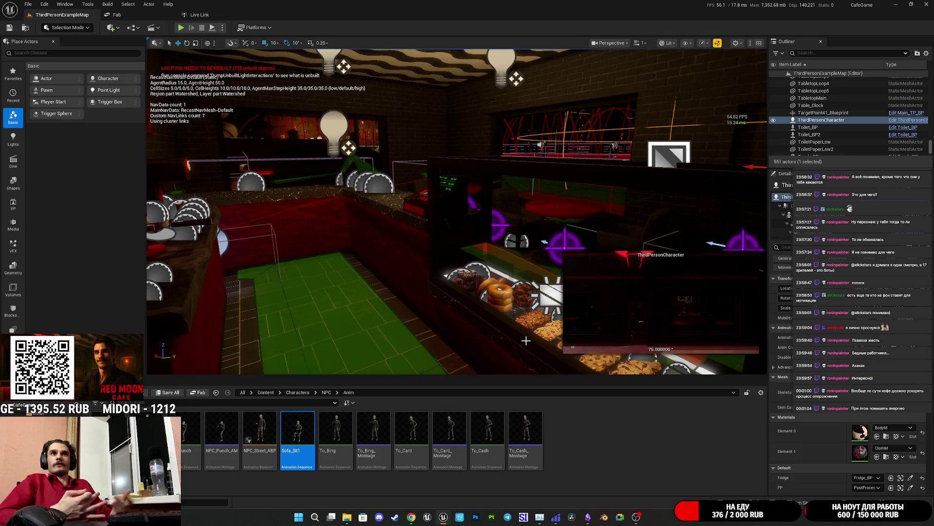
# Fly over the counter toward the window with the red spline paths, then bring up the ThirdPersonCharacter blueprint.
pyautogui.moveTo(526, 340); pyautogui.dragTo(198, 373)
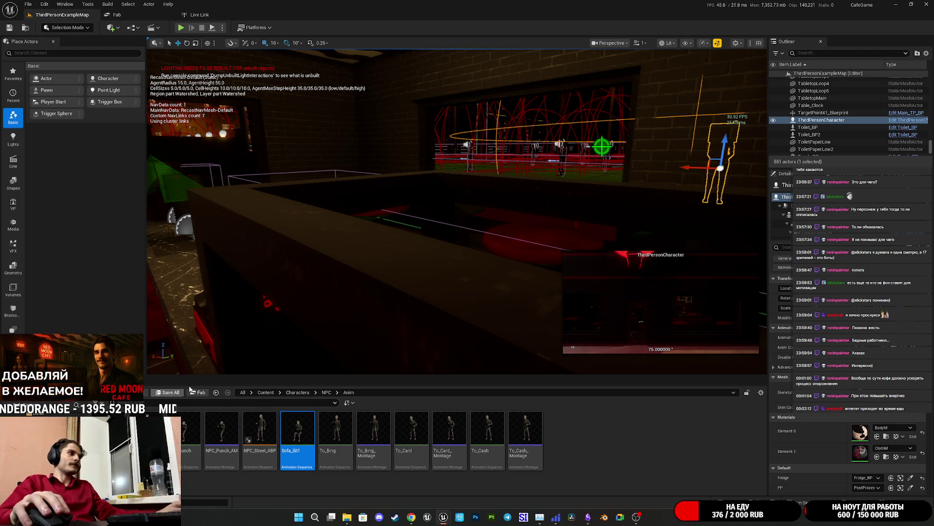
pyautogui.moveTo(443, 521)
pyautogui.click(481, 483)
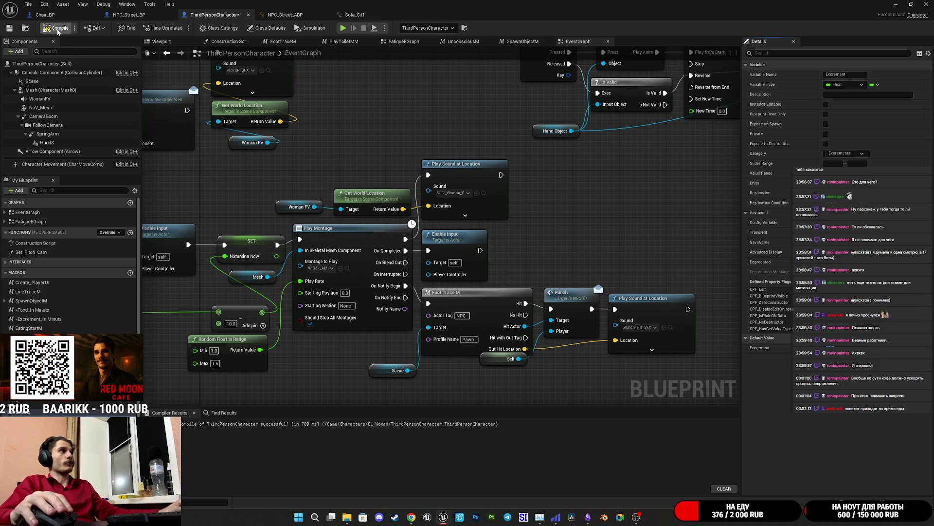
# Save ThirdPersonCharacter, then raise the Sofa_Sit1 curve key to -30 and save the animation.
pyautogui.hotkey('ctrl', 's')
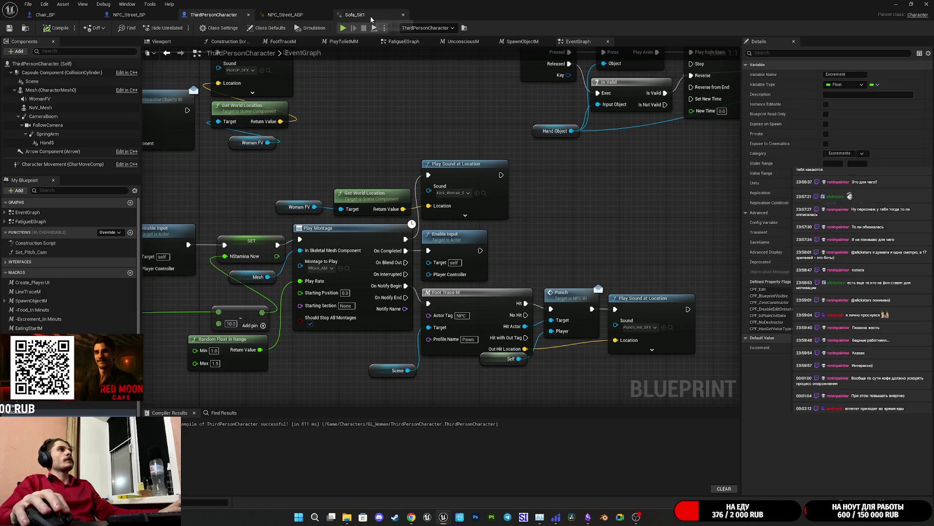
pyautogui.click(355, 15)
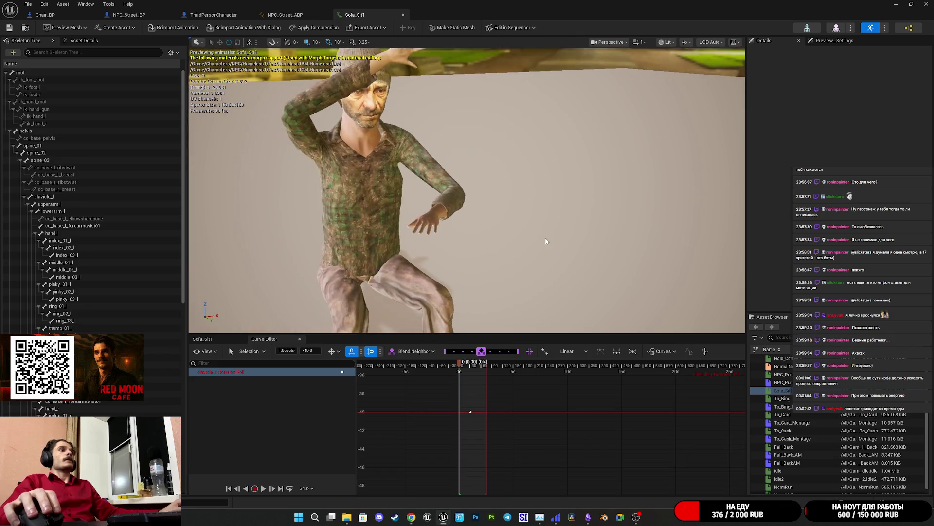
pyautogui.moveTo(517, 431)
pyautogui.mouseDown()
pyautogui.moveTo(520, 392)
pyautogui.moveTo(521, 451)
pyautogui.moveTo(527, 398)
pyautogui.mouseUp()
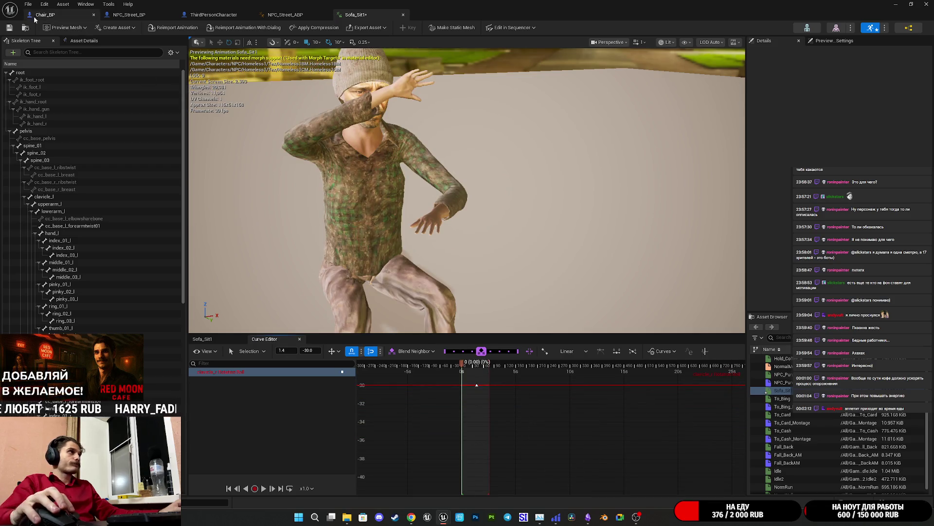
pyautogui.click(9, 28)
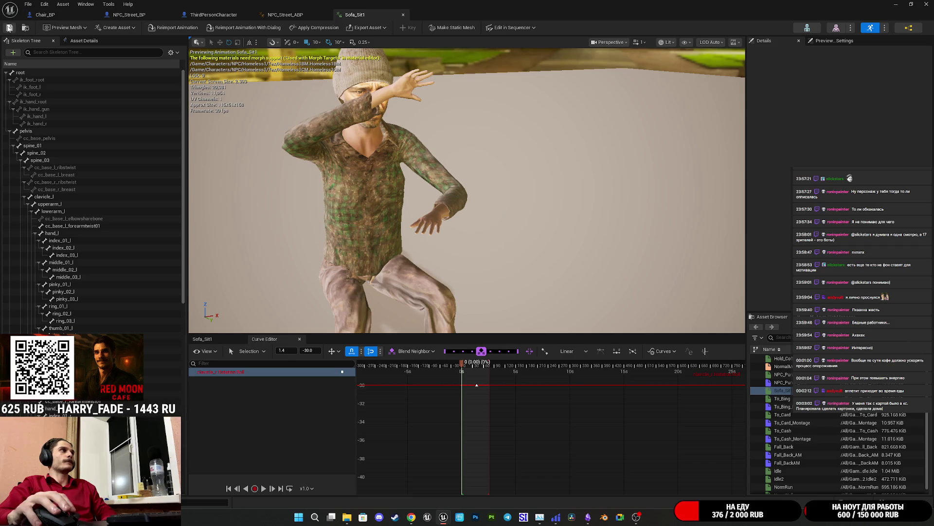
pyautogui.click(13, 30)
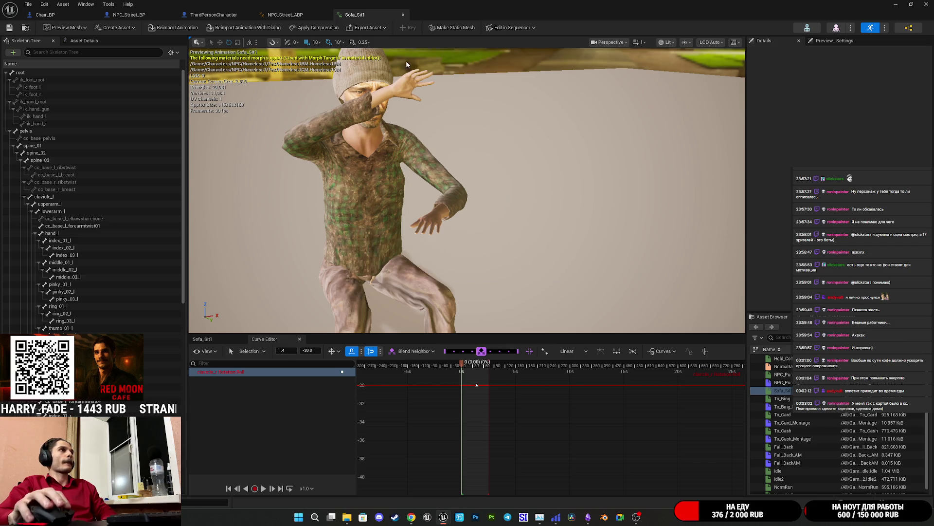
# Deselect the Layered blend per bone node in NPC_Street_ABP and return to ThirdPersonCharacter.
pyautogui.click(296, 15)
pyautogui.click(465, 119)
pyautogui.click(215, 15)
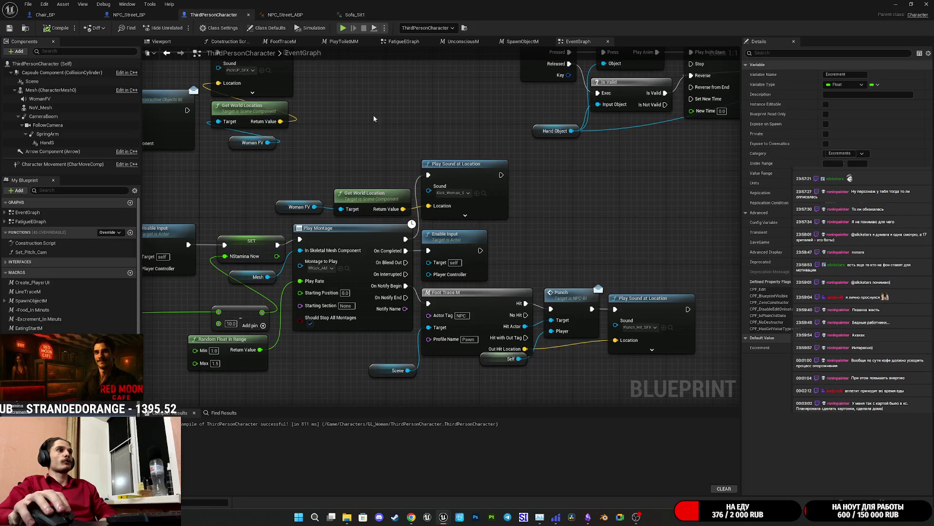
# Switch to the Chair_BP event graph and close the blueprint editor window.
pyautogui.moveTo(153, 19); pyautogui.dragTo(209, 15)
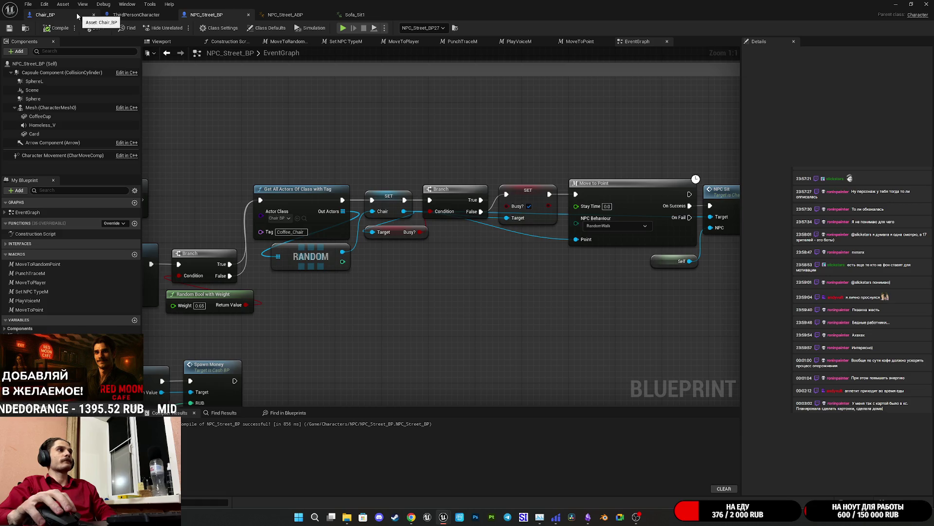
pyautogui.click(76, 16)
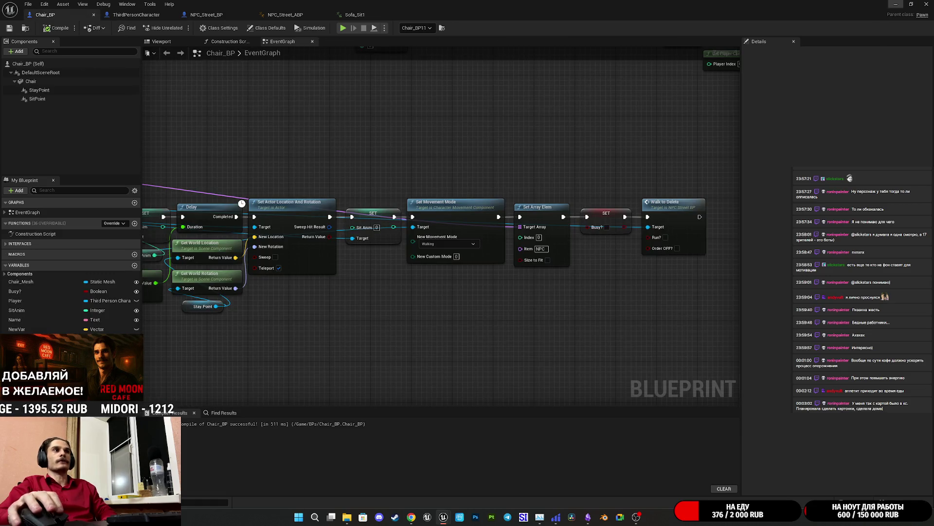
pyautogui.click(925, 5)
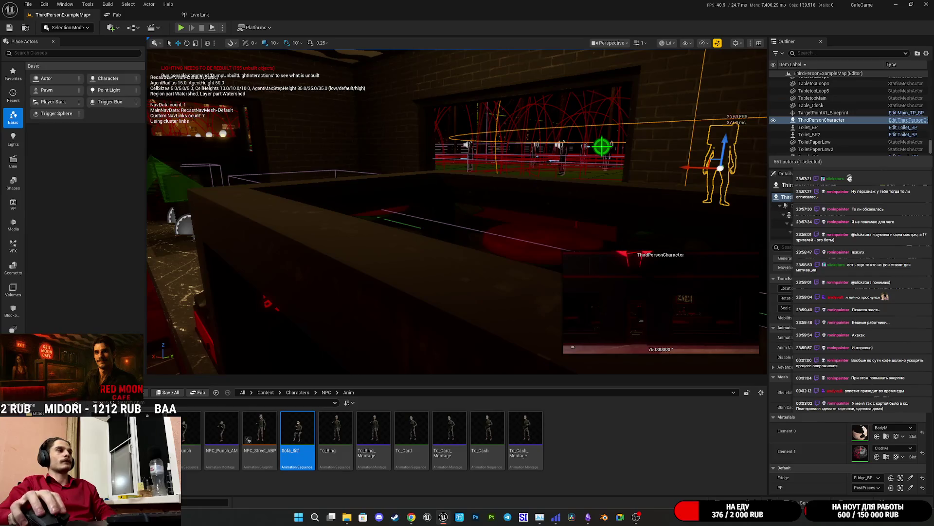
# Save the modified level packages and start a play-test with Alt+P.
pyautogui.click(169, 393)
pyautogui.click(529, 340)
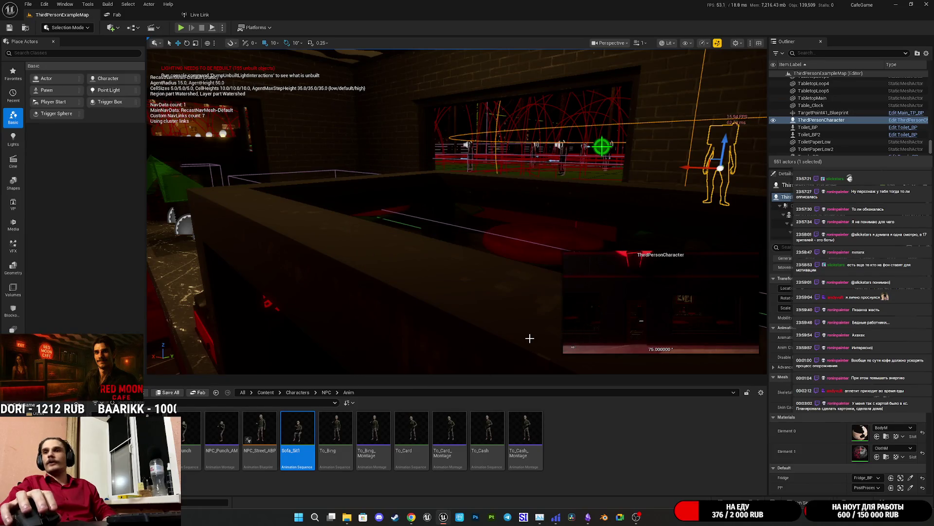
pyautogui.moveTo(317, 234)
pyautogui.mouseDown()
pyautogui.moveTo(427, 63)
pyautogui.moveTo(461, 146)
pyautogui.moveTo(467, 292)
pyautogui.moveTo(469, 234)
pyautogui.moveTo(428, 215)
pyautogui.mouseUp()
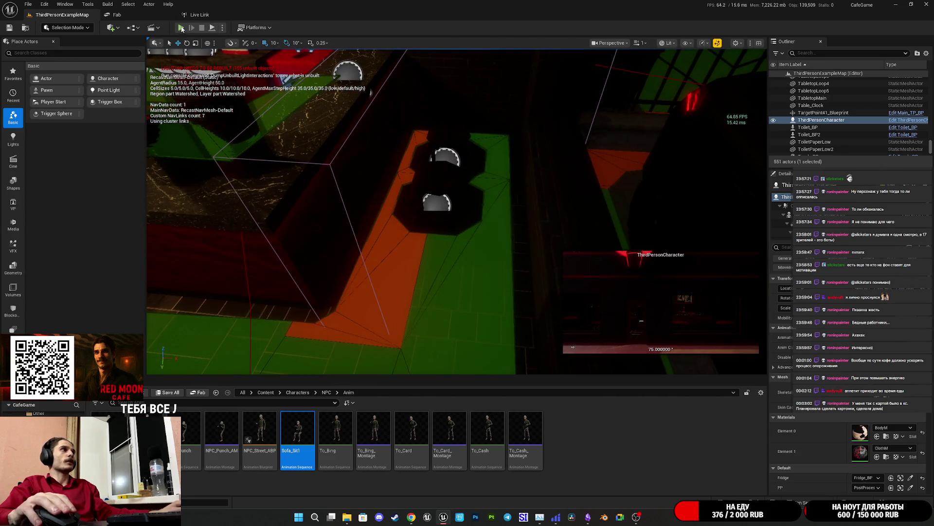
pyautogui.hotkey('alt', 'p')
# Go fullscreen and walk along the night street past the Red Moon Cafe and parked car.
pyautogui.press('F11')
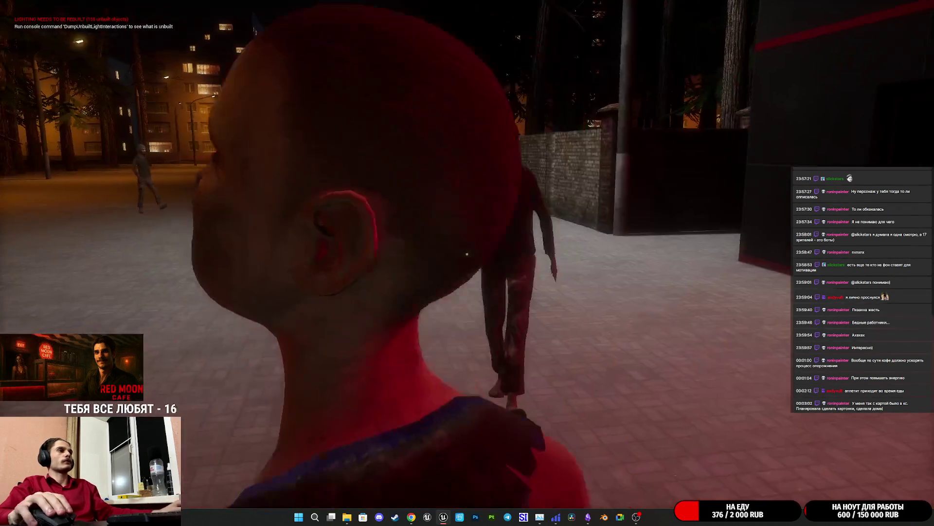
pyautogui.press('w')
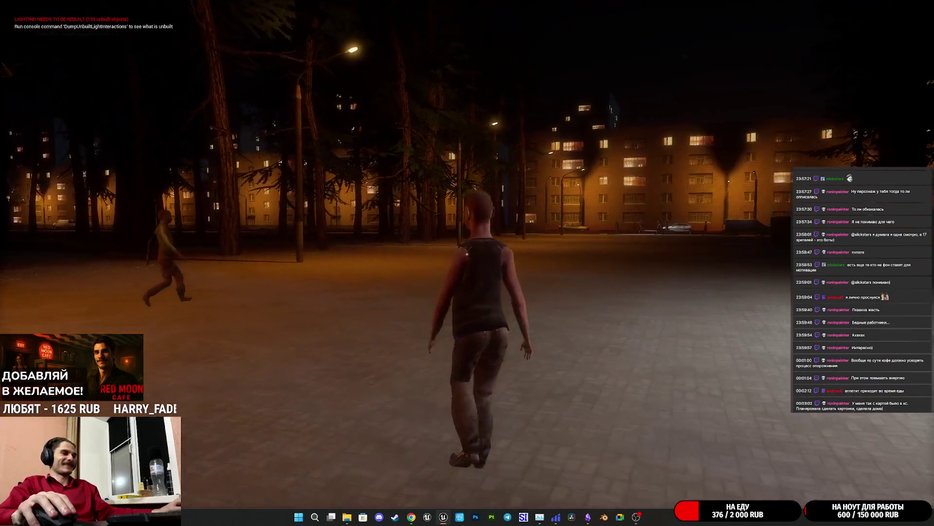
pyautogui.press('a')
pyautogui.press('w')
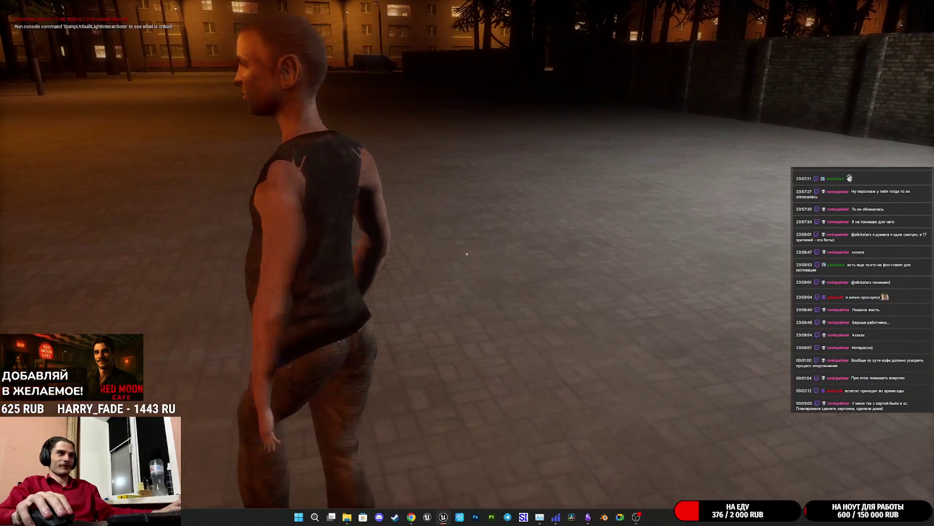
pyautogui.press('w')
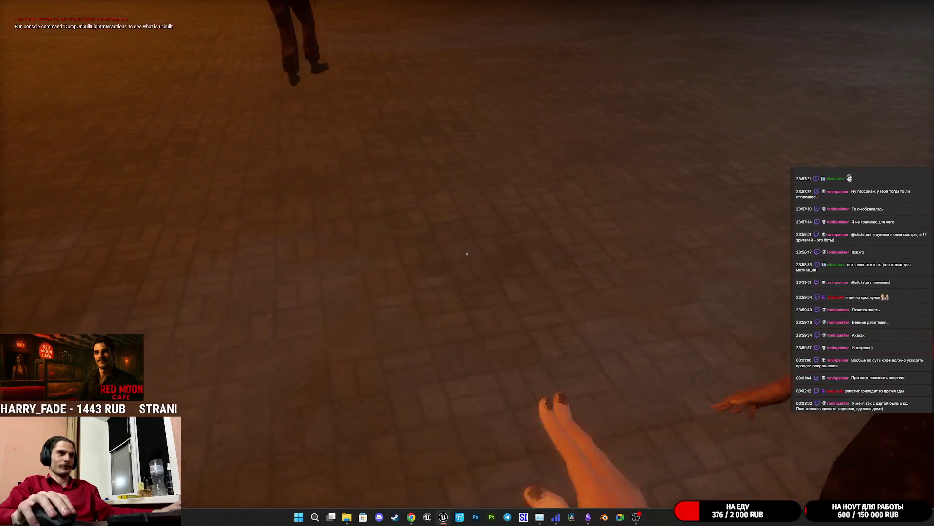
pyautogui.press('s')
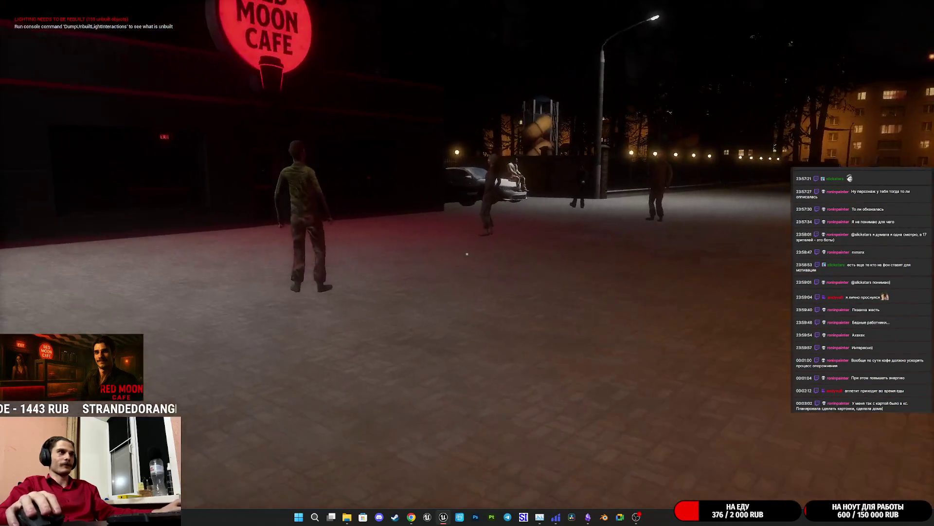
pyautogui.press('w')
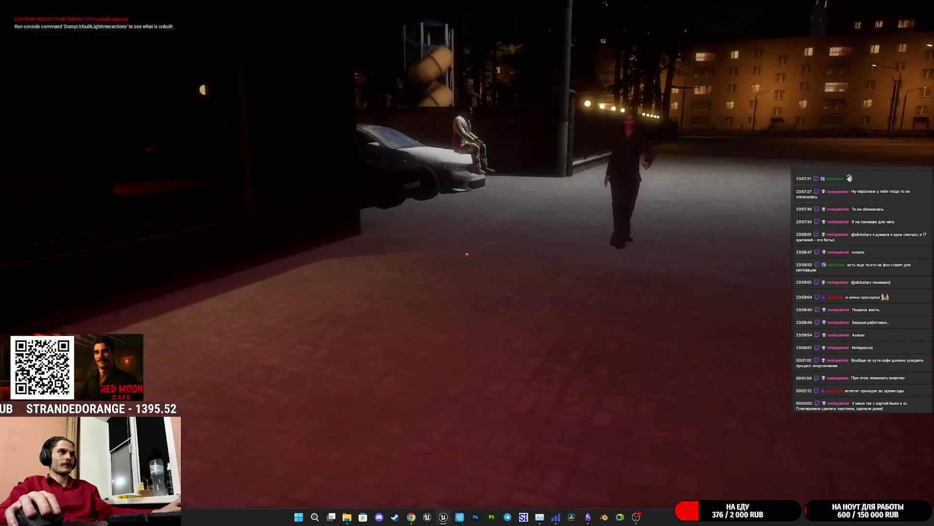
pyautogui.press('w')
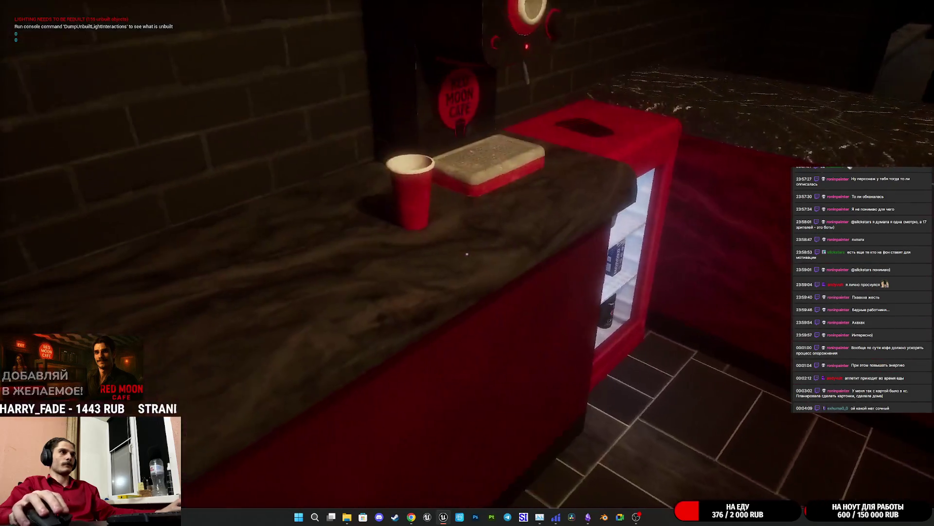
# Hand the customer a paper cup and take their payment at the register.
pyautogui.click(467, 254)
pyautogui.click(467, 253)
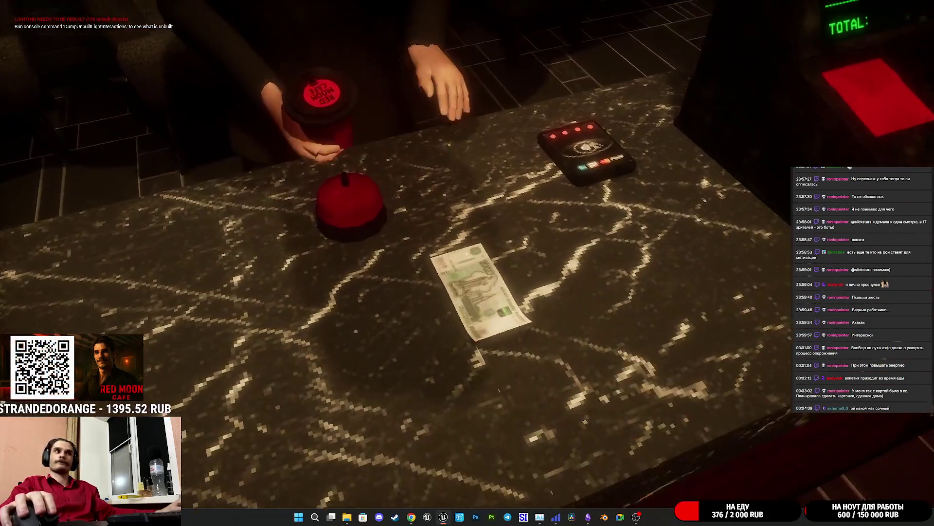
pyautogui.click(467, 254)
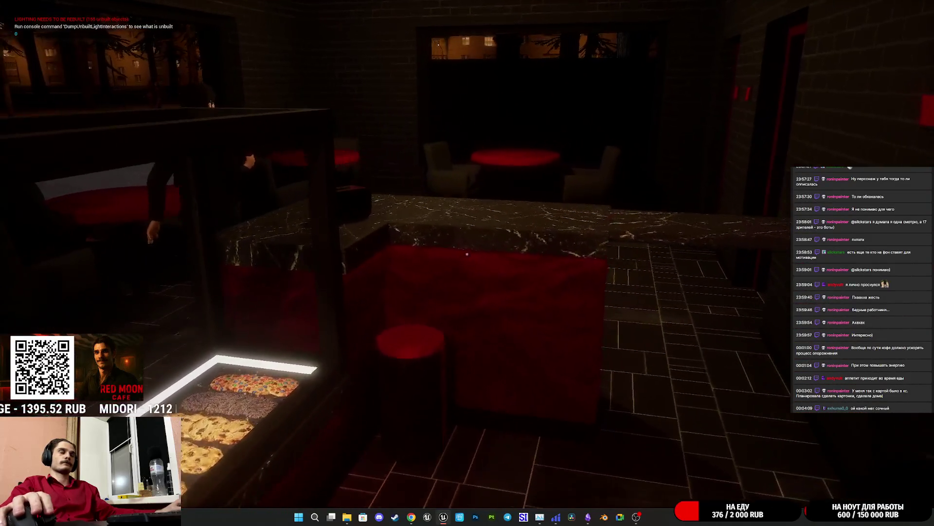
# Follow the customer to the red table, then walk back to the register.
pyautogui.press('w')
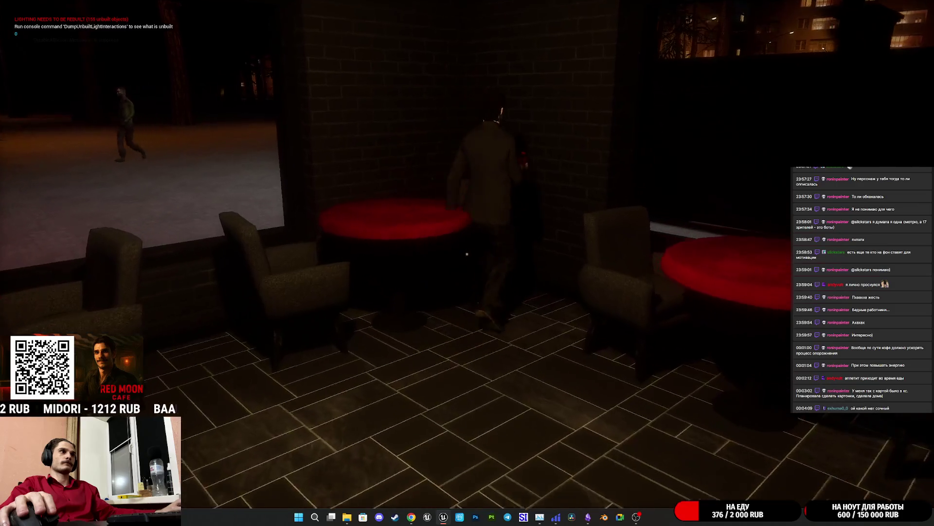
pyautogui.press('w')
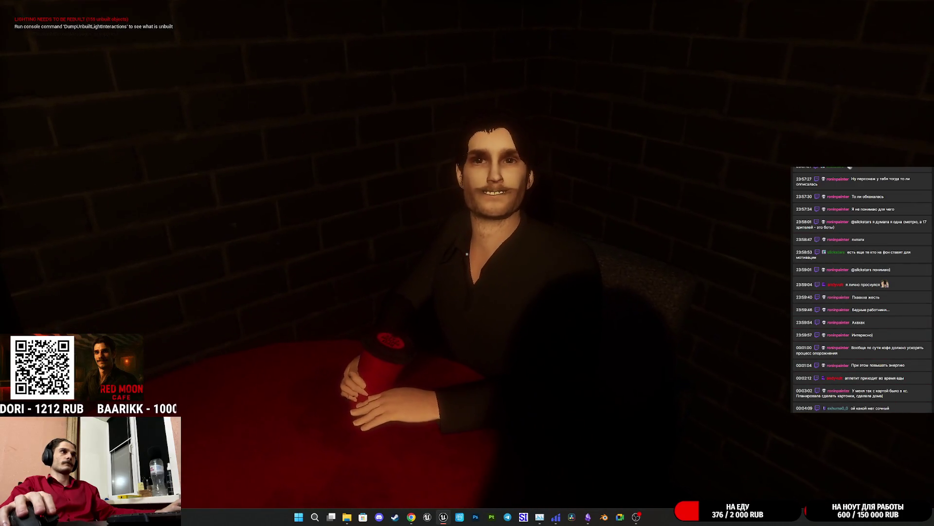
pyautogui.press('w')
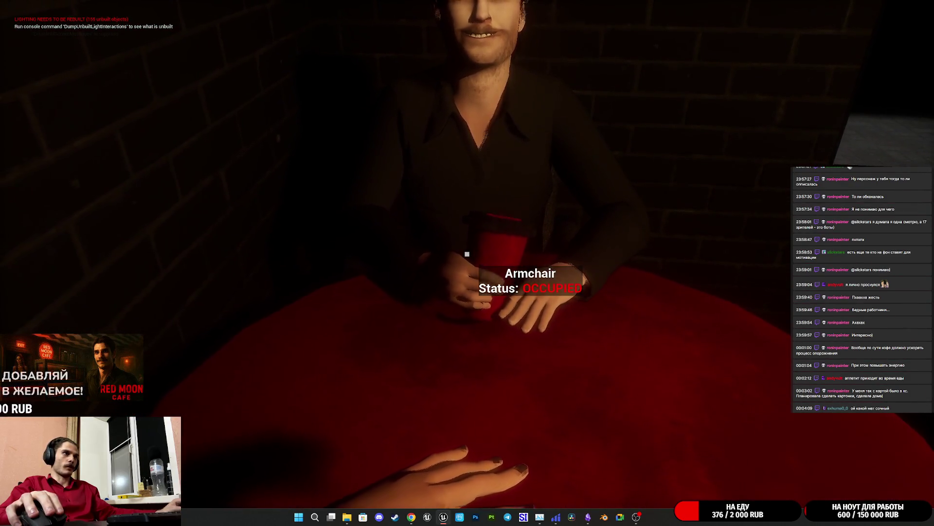
pyautogui.press('s')
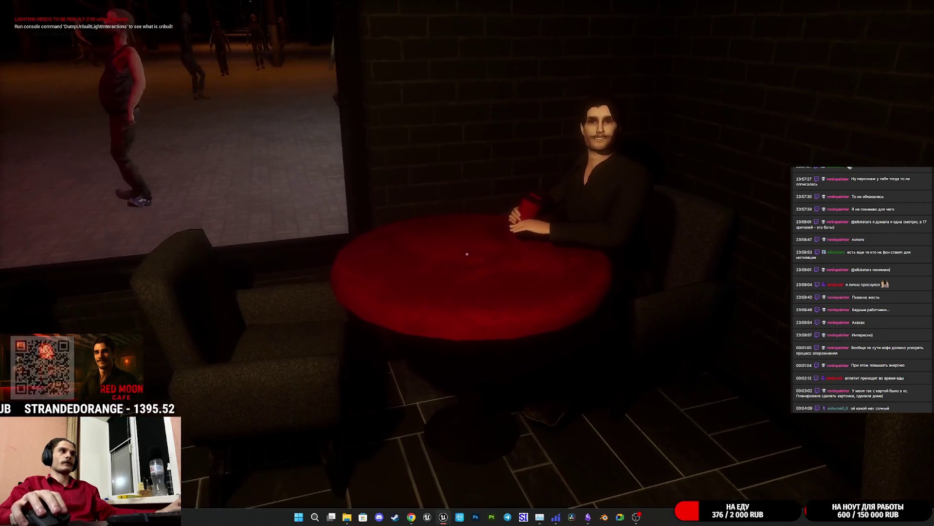
pyautogui.press('w')
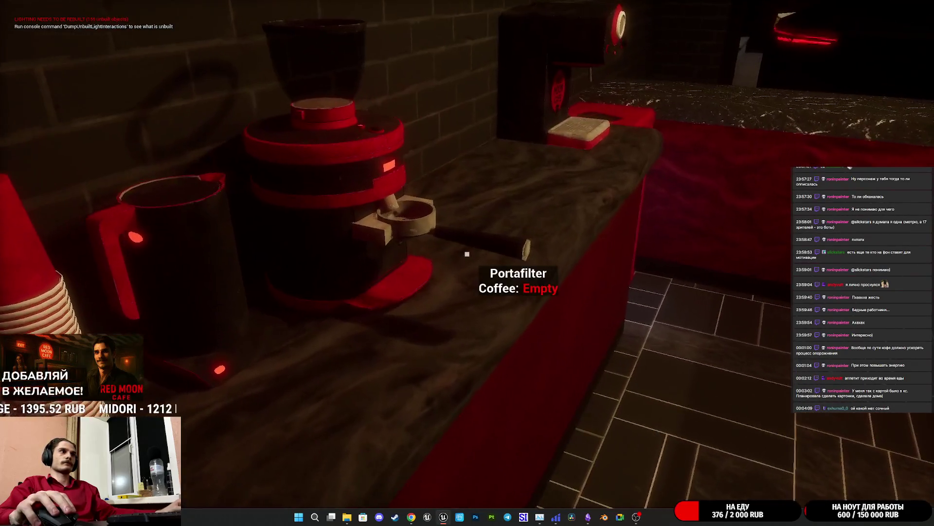
pyautogui.press('w')
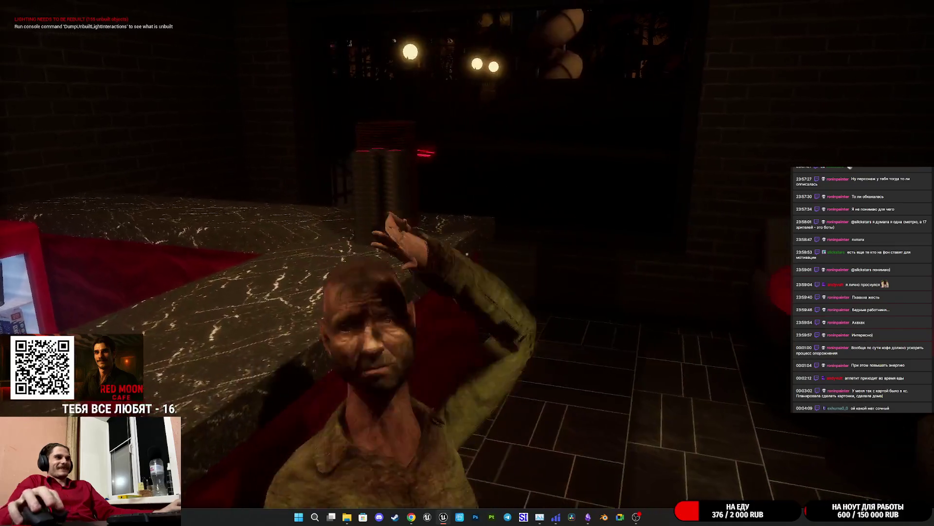
# Walk past the toilet light switch to the restroom and close its door.
pyautogui.press('w')
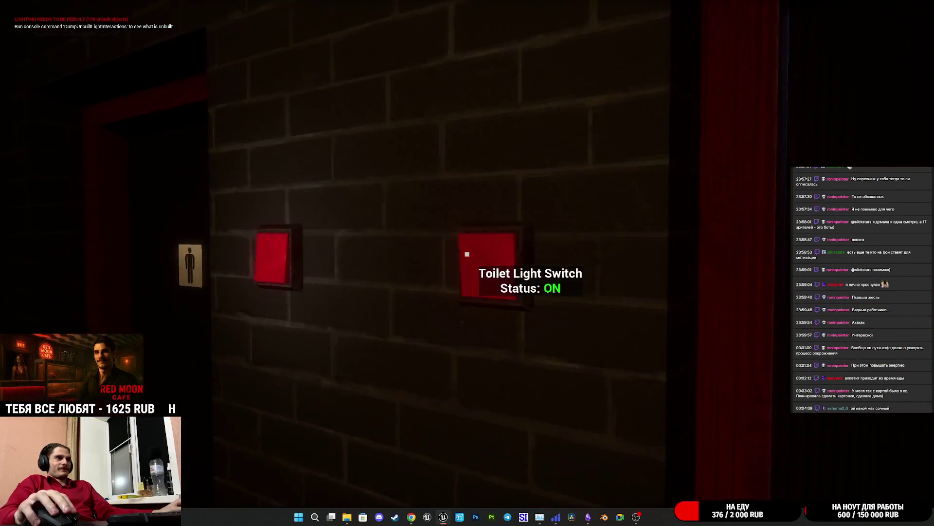
pyautogui.press('w')
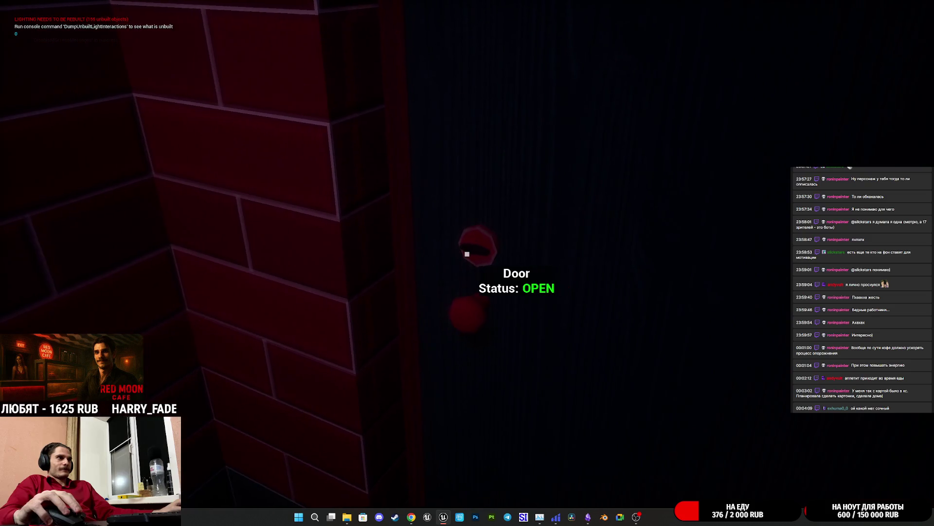
pyautogui.press('F1')
pyautogui.press('F3')
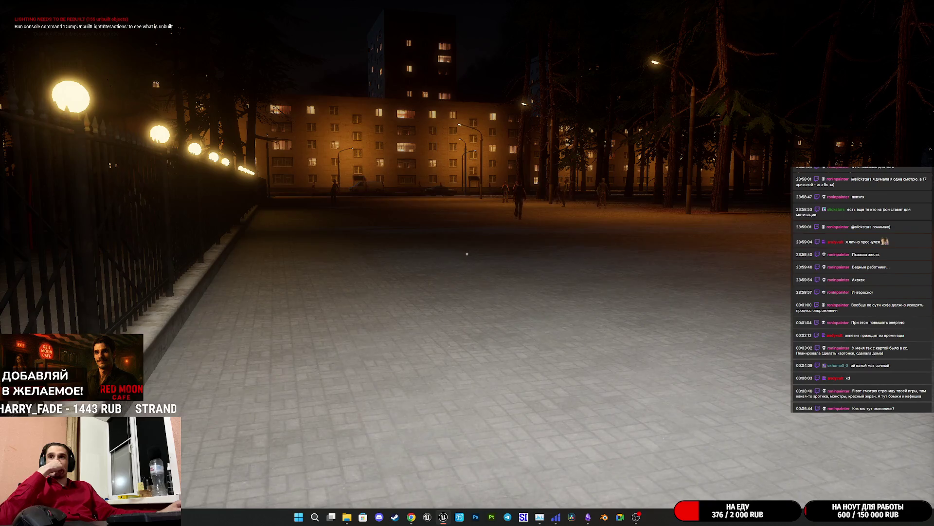
# Bring up the Windows Start menu and switch over to the Steam window.
pyautogui.press('super')
pyautogui.moveTo(422, 512)
pyautogui.click(411, 479)
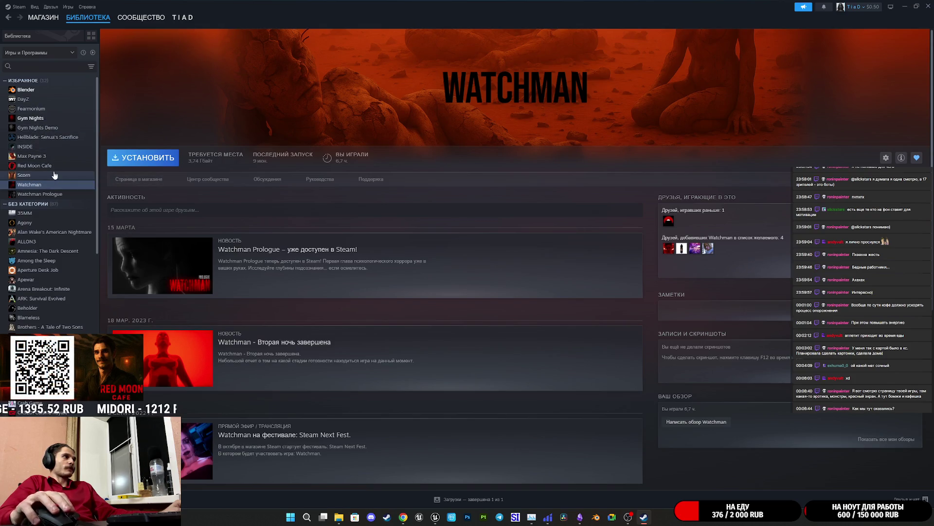
# Open Red Moon Cafe's store page from the Library and view the first screenshot.
pyautogui.click(47, 166)
pyautogui.click(157, 183)
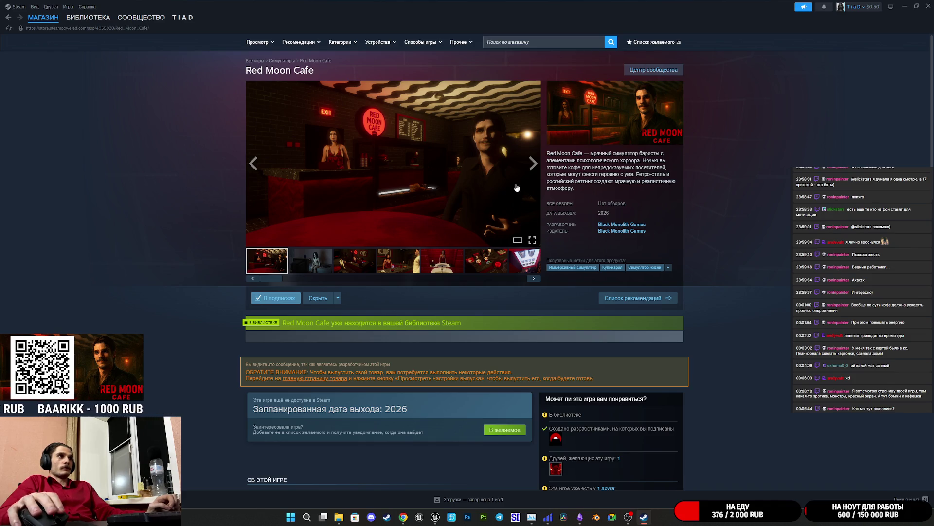
pyautogui.click(417, 157)
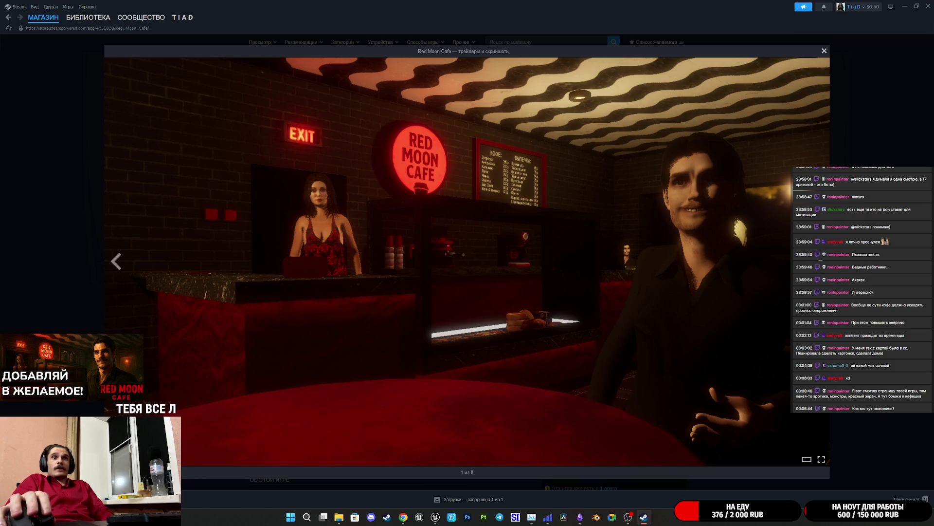
# Browse screenshots two through six, close the viewer, and return to the library.
pyautogui.press('Right')
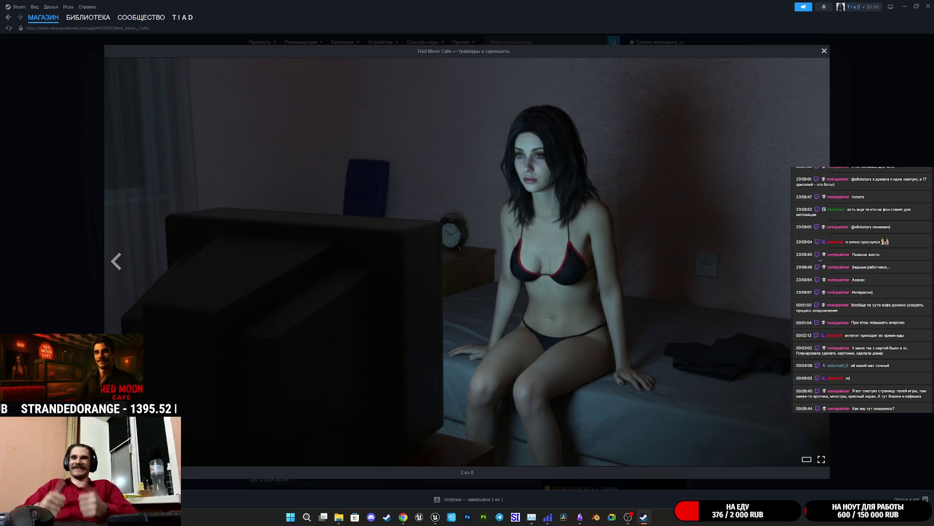
pyautogui.press('Right')
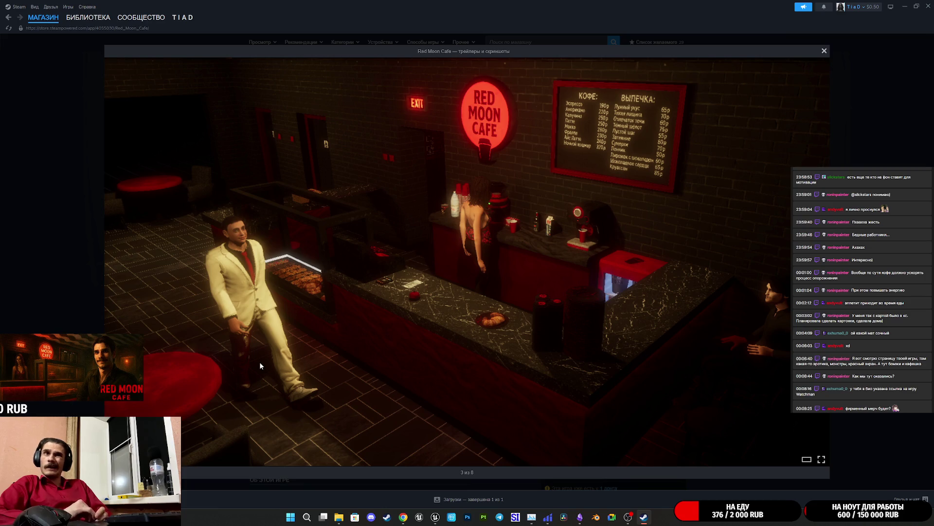
pyautogui.click(174, 408)
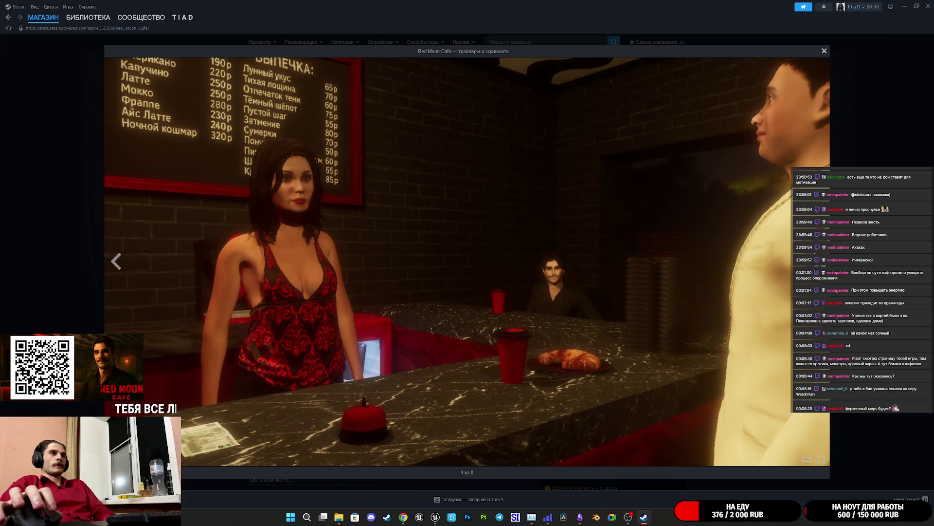
pyautogui.click(467, 261)
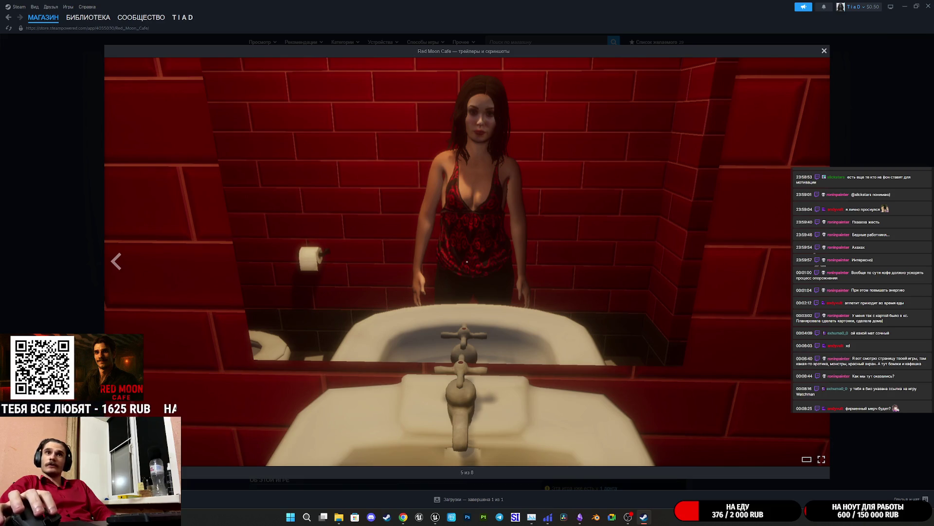
pyautogui.click(467, 261)
pyautogui.press('Escape')
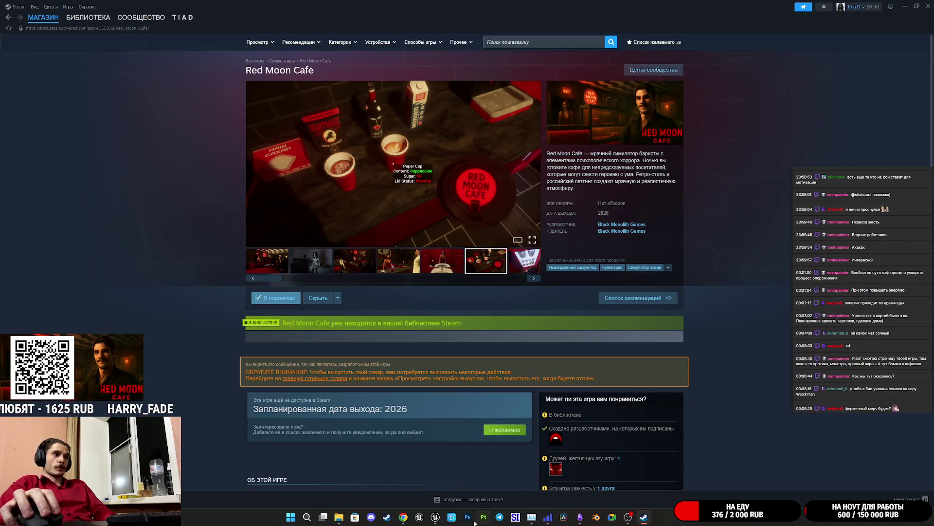
pyautogui.click(88, 17)
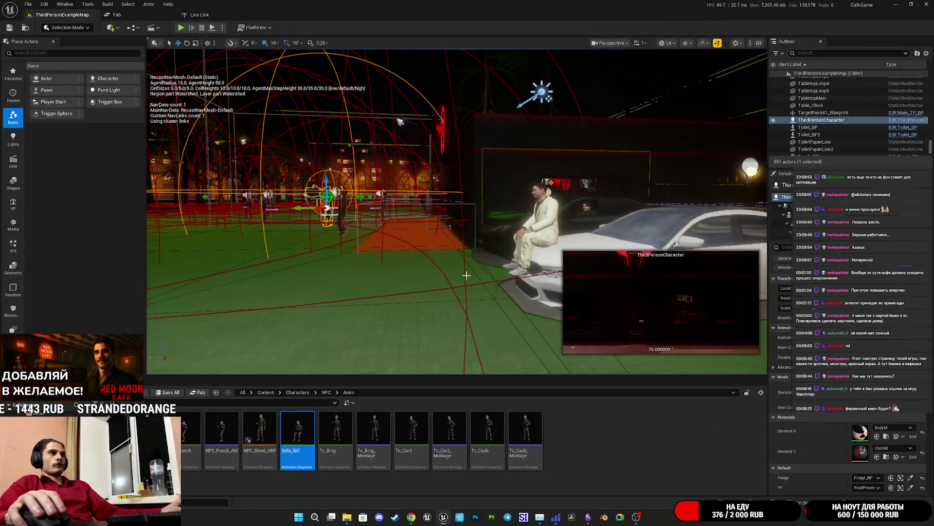
# Select the NPC_Spawner on the lawn beside the car and fence.
pyautogui.moveTo(466, 276); pyautogui.dragTo(466, 275)
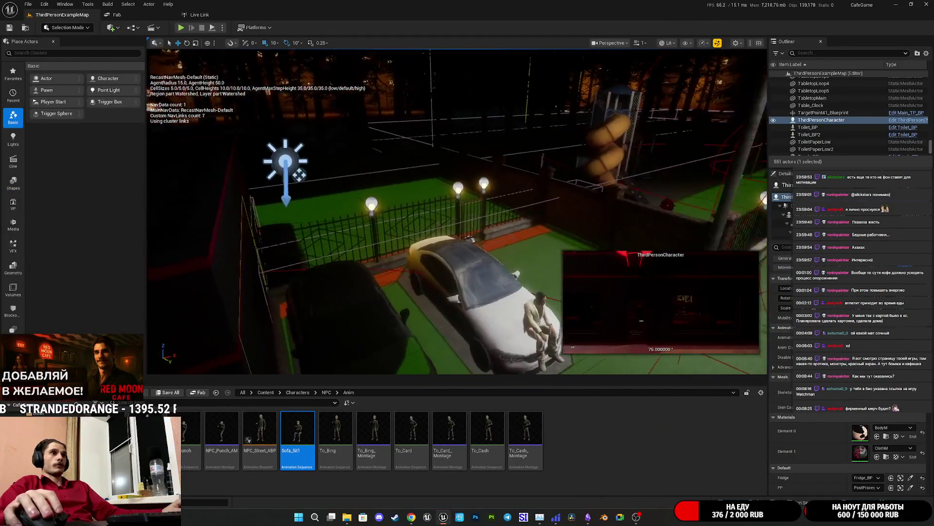
pyautogui.click(470, 239)
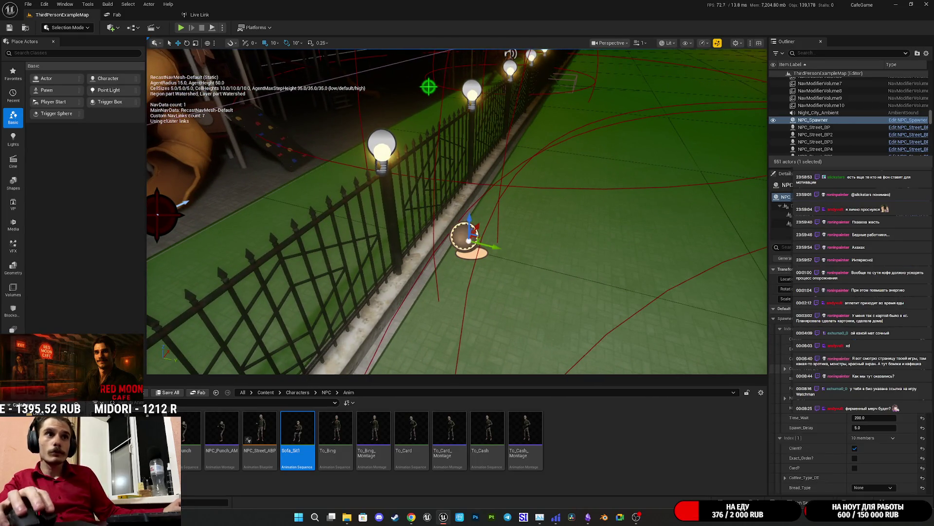
pyautogui.scroll(-4, 824, 413)
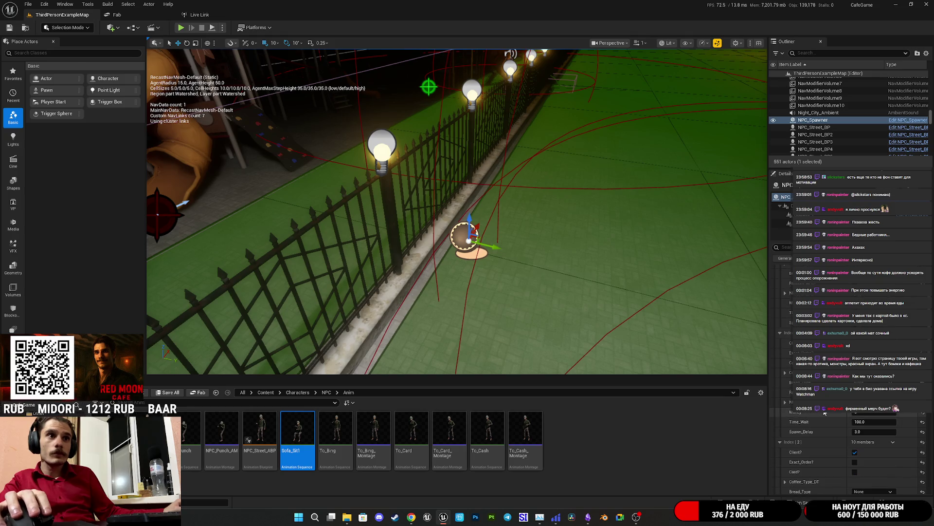
pyautogui.scroll(2, 824, 413)
pyautogui.scroll(4, 791, 386)
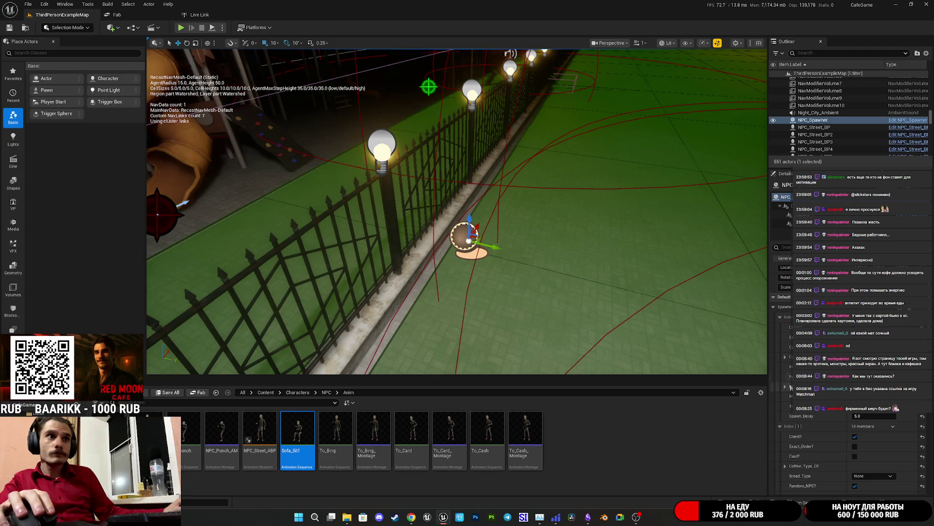
# Expand the customer entries to show the coffee data table row, Time_Wait 200.0 and Spawn_Delay 5.0.
pyautogui.click(785, 388)
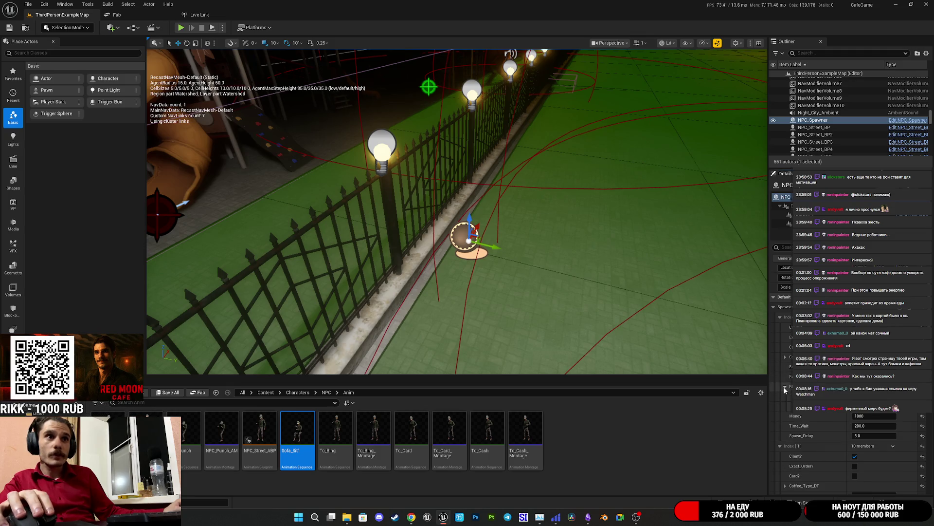
pyautogui.scroll(-3, 868, 419)
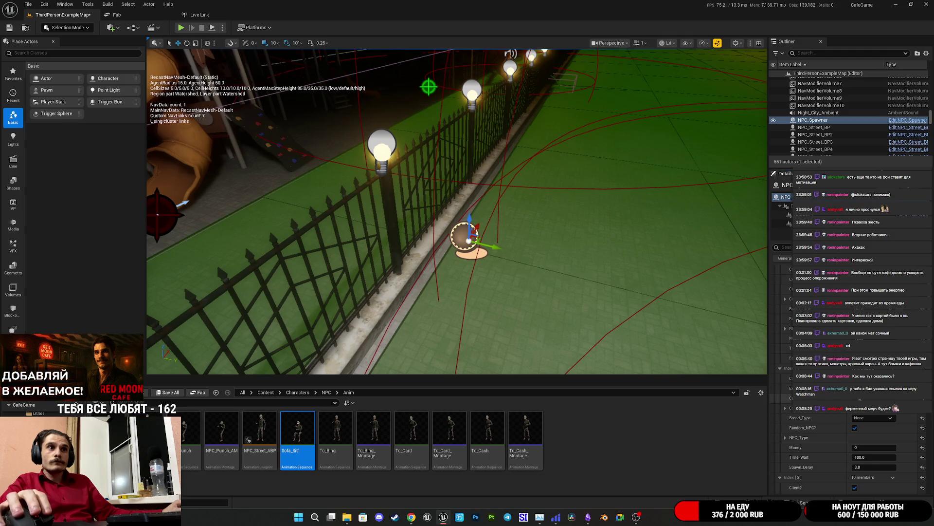
pyautogui.click(785, 409)
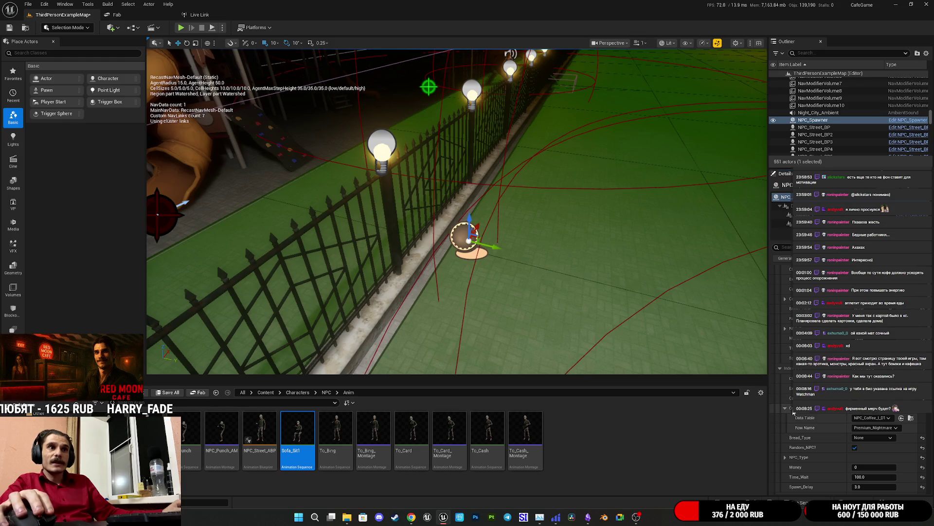
pyautogui.scroll(-1, 808, 419)
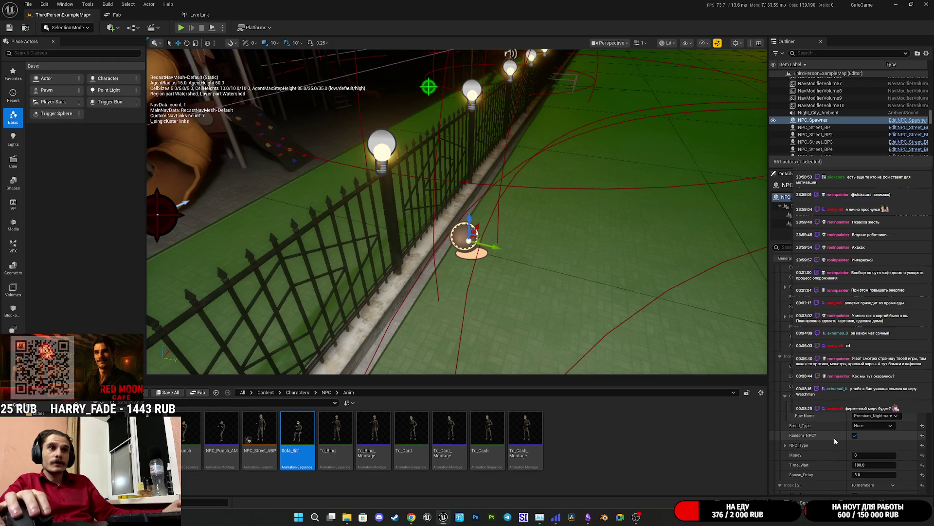
pyautogui.scroll(-3, 824, 440)
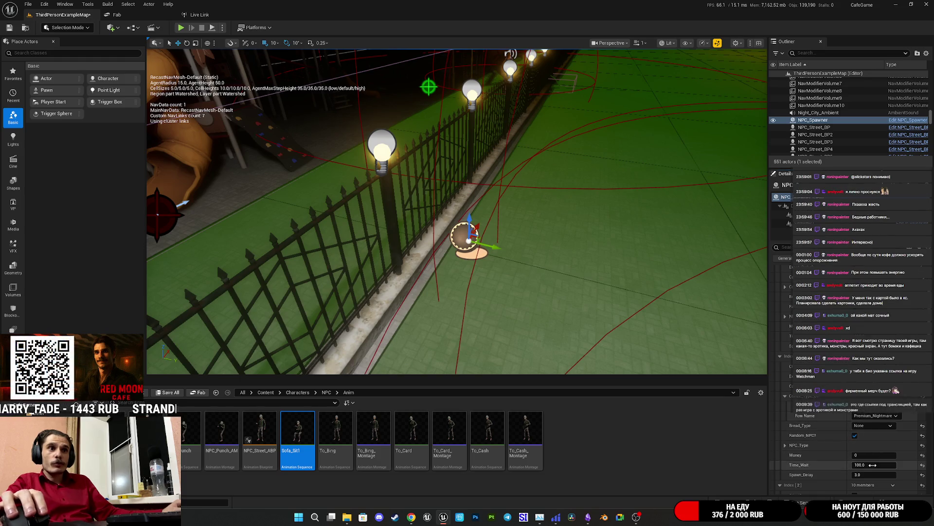
pyautogui.scroll(-3, 824, 440)
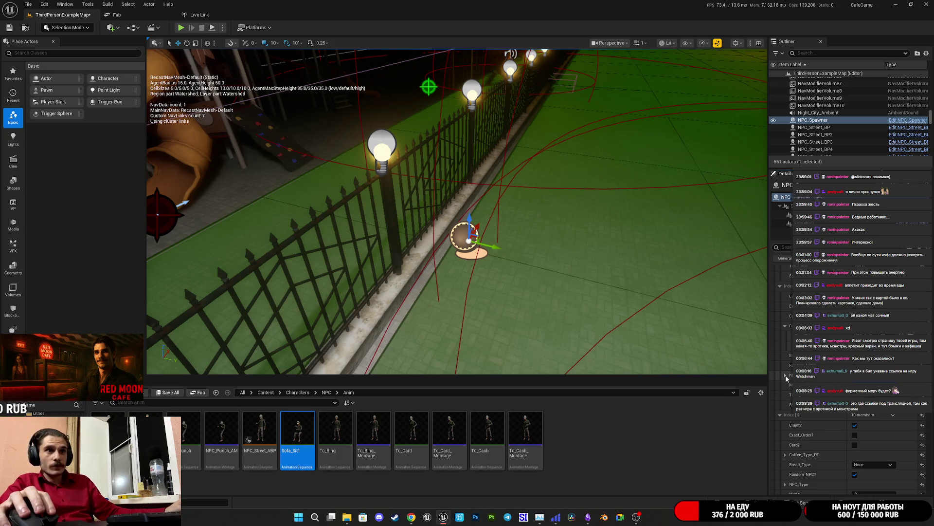
pyautogui.click(784, 376)
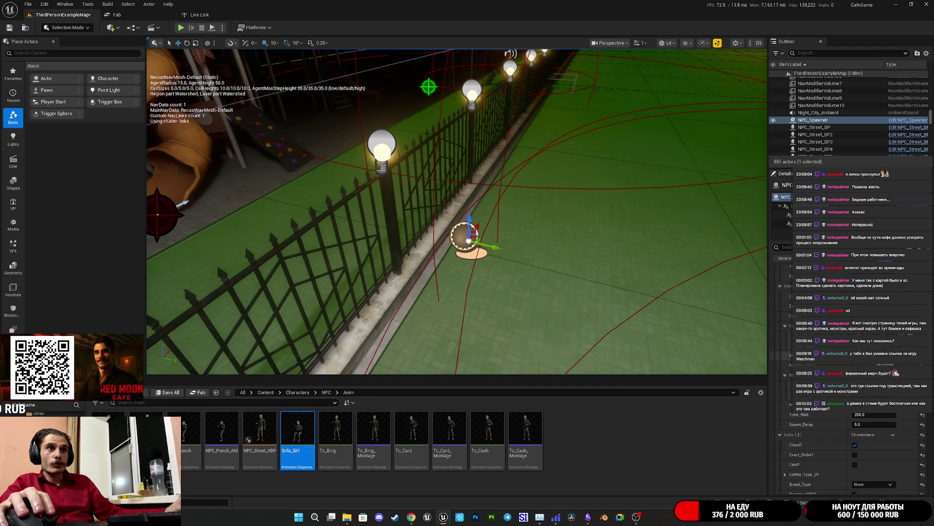
# Set the spawner's Bread_Type to Donut, save the map, and start a fullscreen play-test.
pyautogui.click(874, 407)
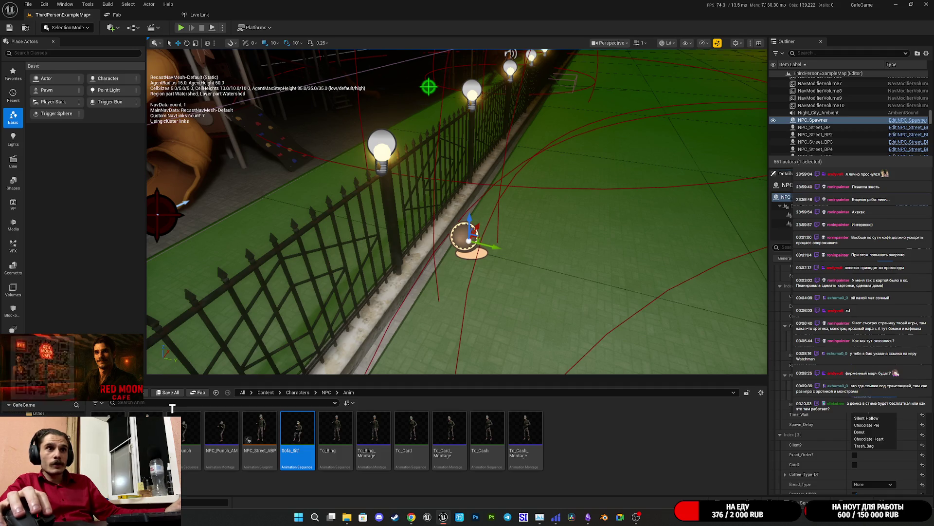
pyautogui.click(869, 432)
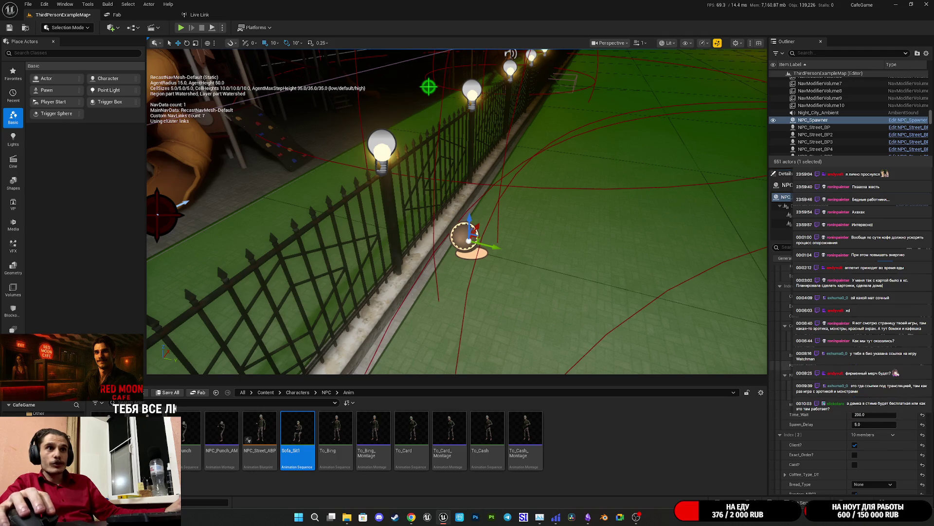
pyautogui.click(171, 394)
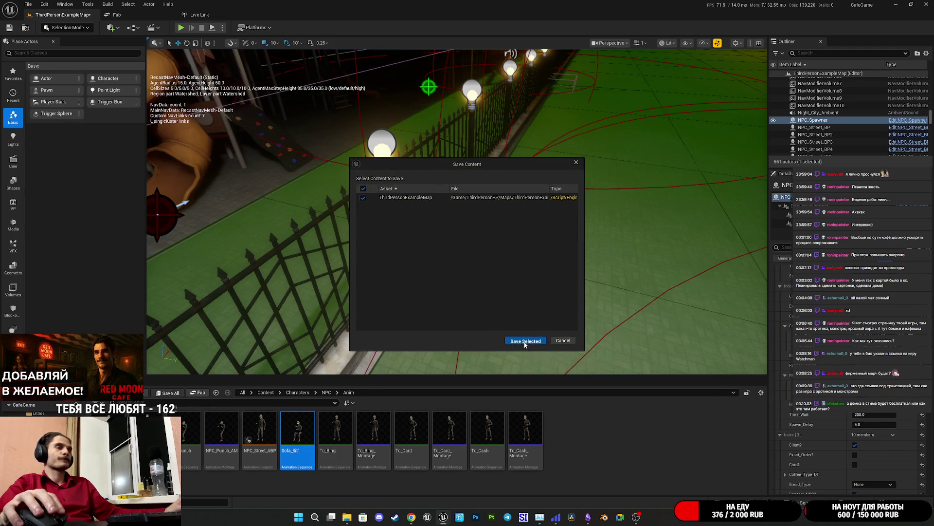
pyautogui.click(525, 340)
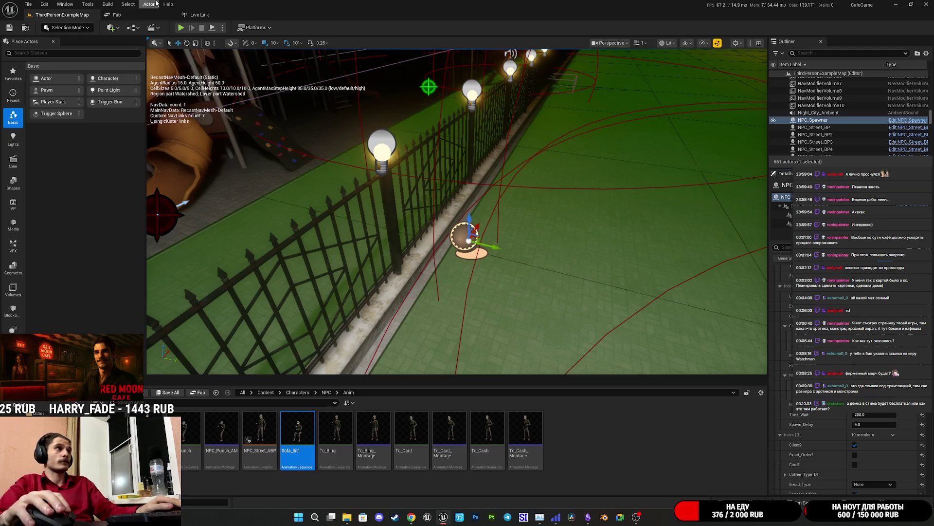
pyautogui.click(181, 28)
pyautogui.press('F11')
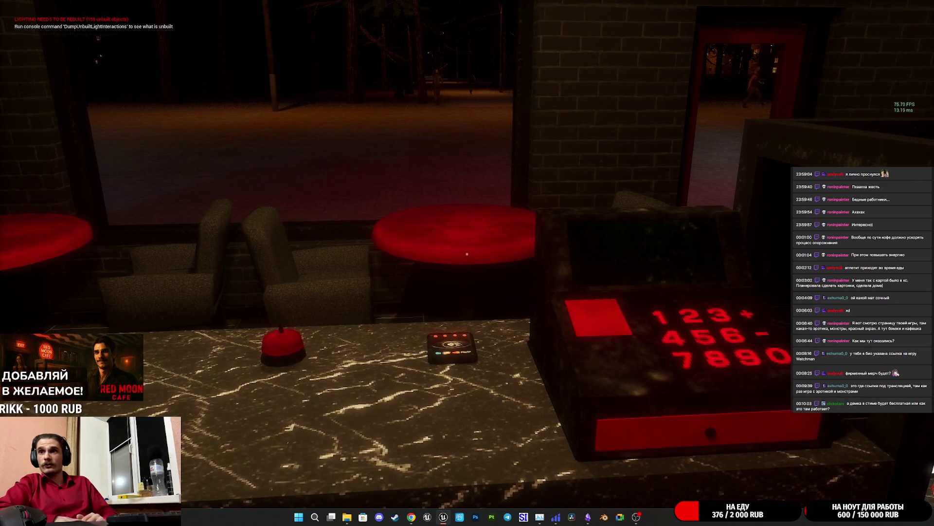
# Walk to the register as a customer orders a 320 RUB Nightmare, then stop playing.
pyautogui.press('d')
pyautogui.press('a')
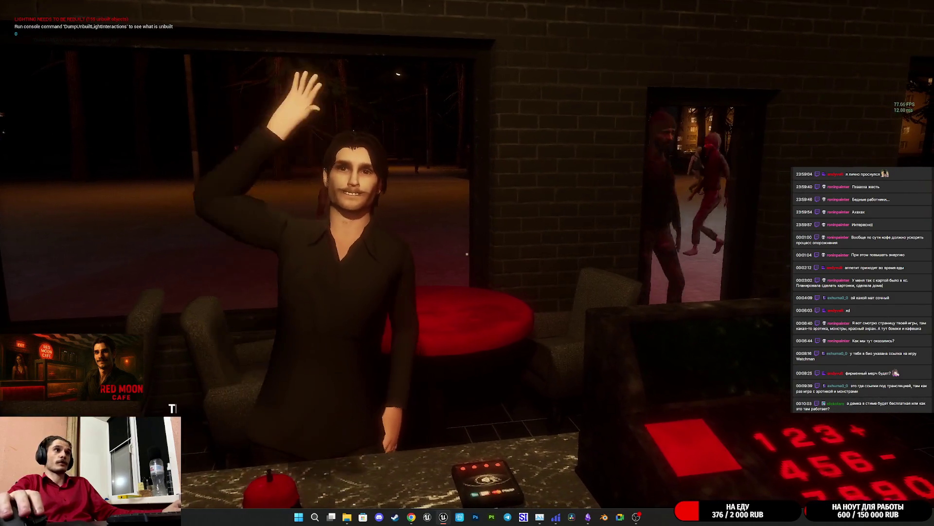
pyautogui.press('d')
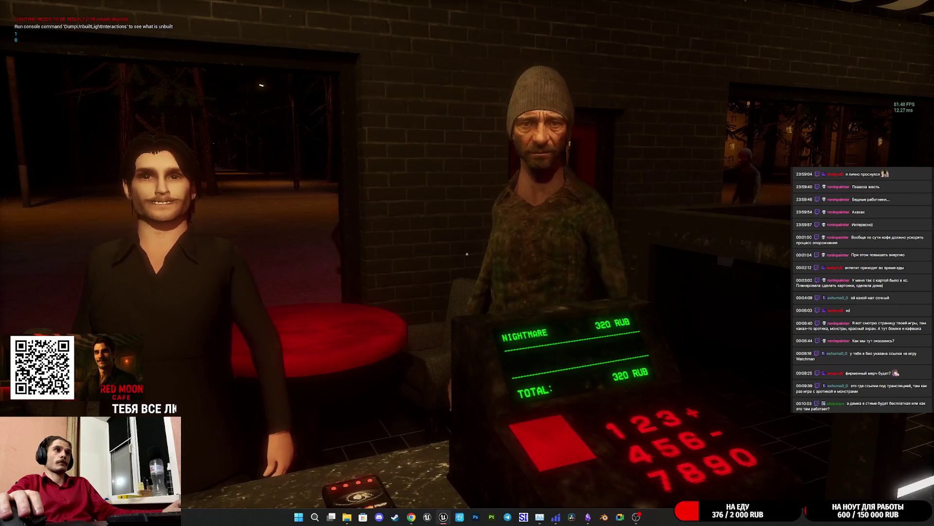
pyautogui.press('a')
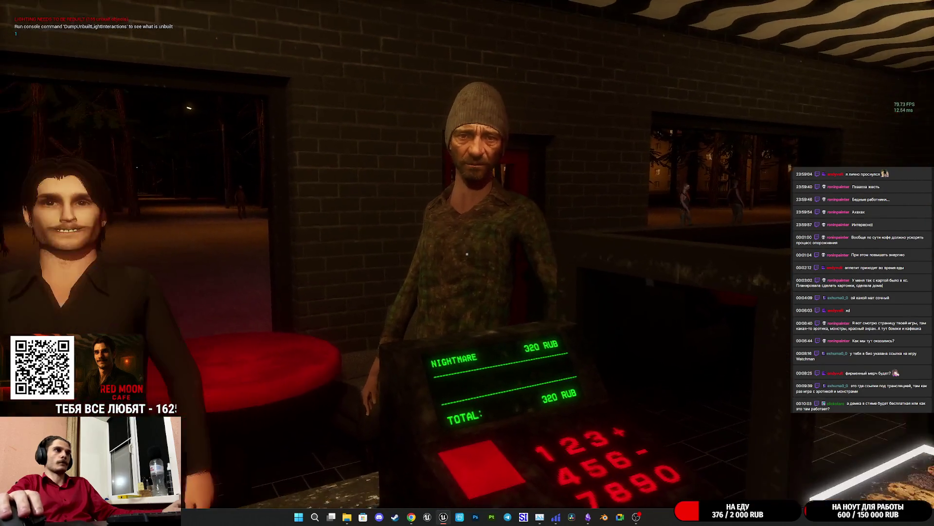
pyautogui.press('a')
pyautogui.press('d')
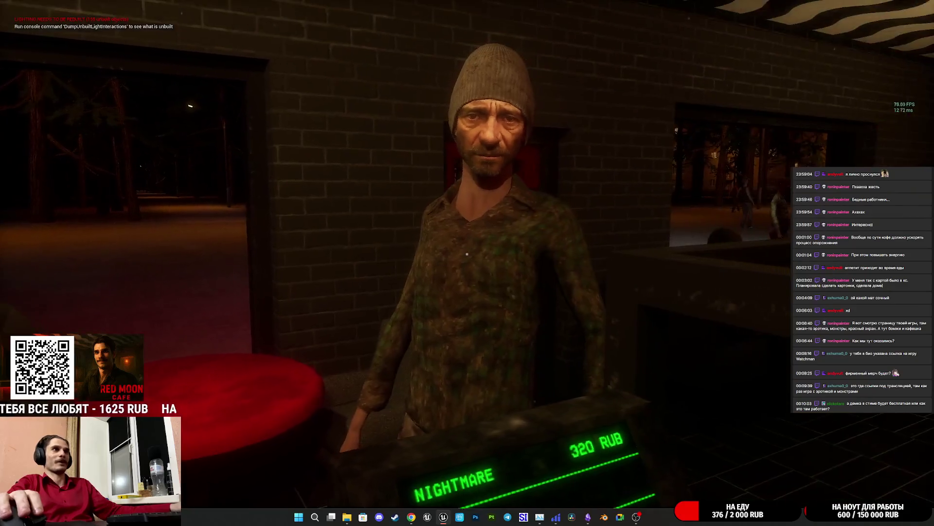
pyautogui.press('Escape')
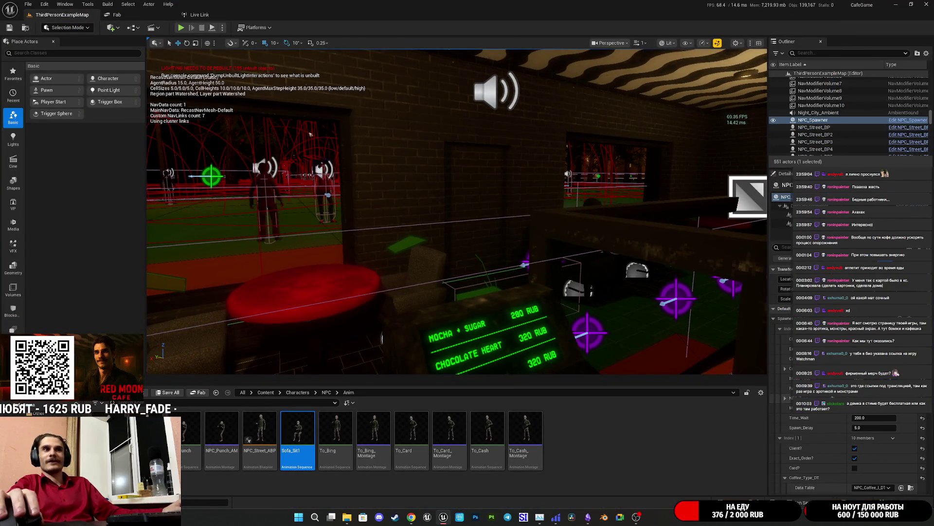
# Focus the NPC_Spawner, uncheck Random_NPC?, and save the map.
pyautogui.press('f')
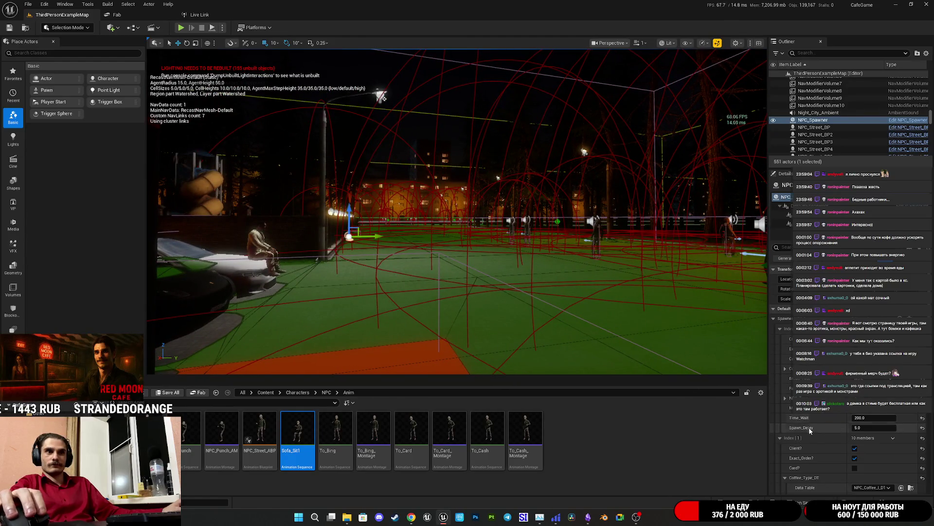
pyautogui.scroll(-2, 810, 416)
pyautogui.scroll(-2, 809, 412)
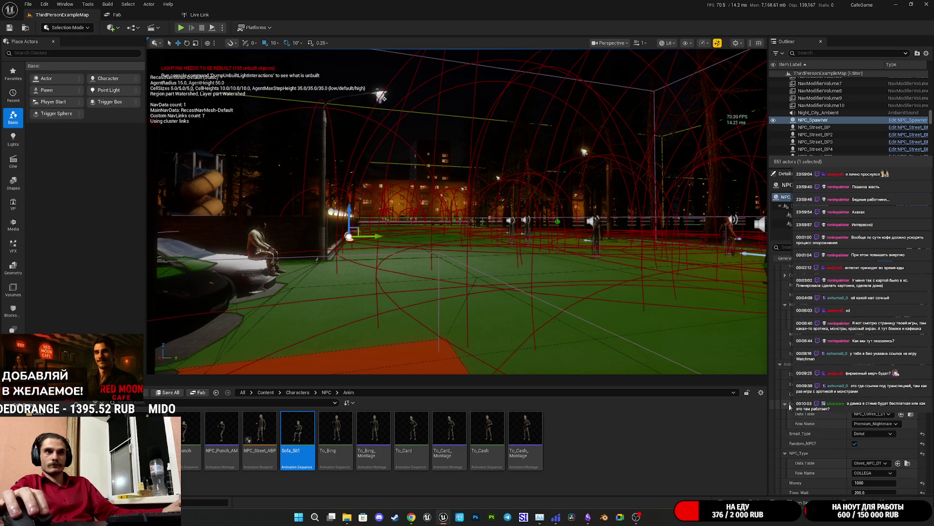
pyautogui.scroll(-1, 828, 419)
pyautogui.click(855, 433)
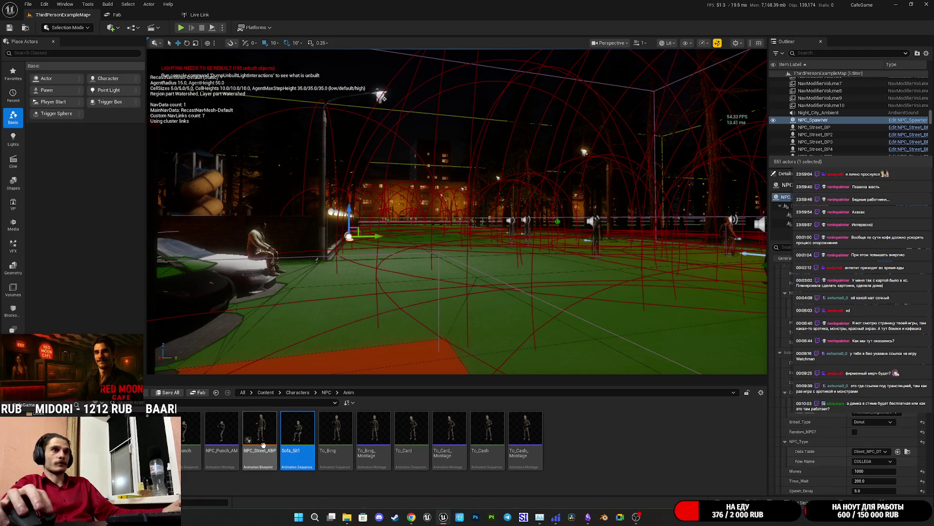
pyautogui.hotkey('ctrl', 's')
# Save the map, start a full-screen play-test, and walk up to the register.
pyautogui.click(521, 343)
pyautogui.click(181, 27)
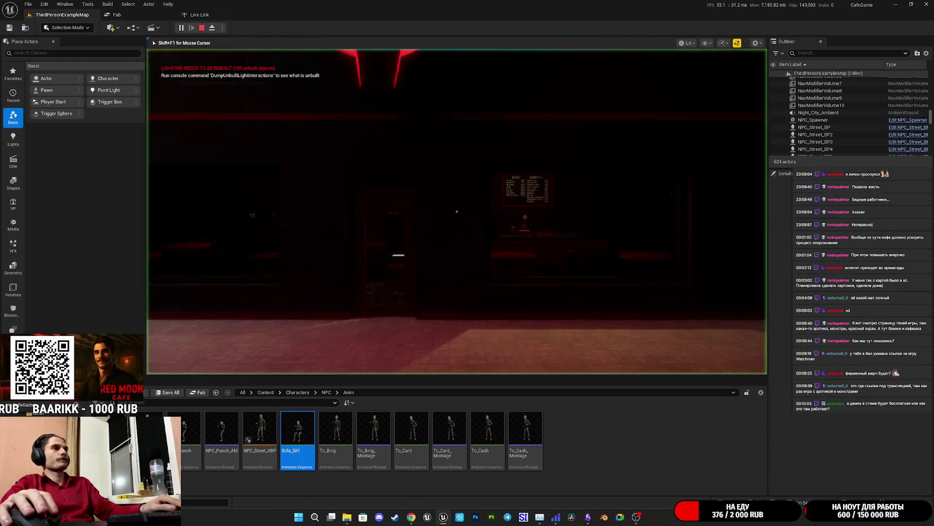
pyautogui.press('F11')
pyautogui.press('w')
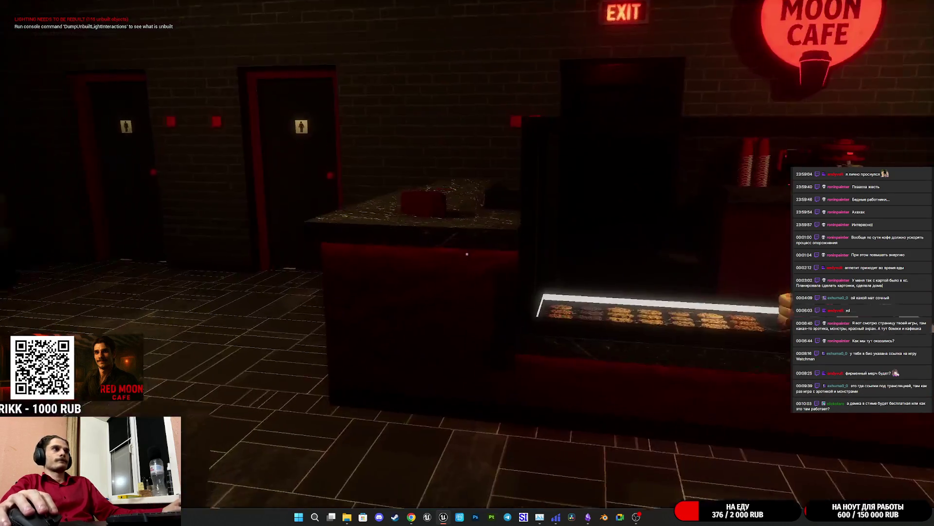
pyautogui.press('w')
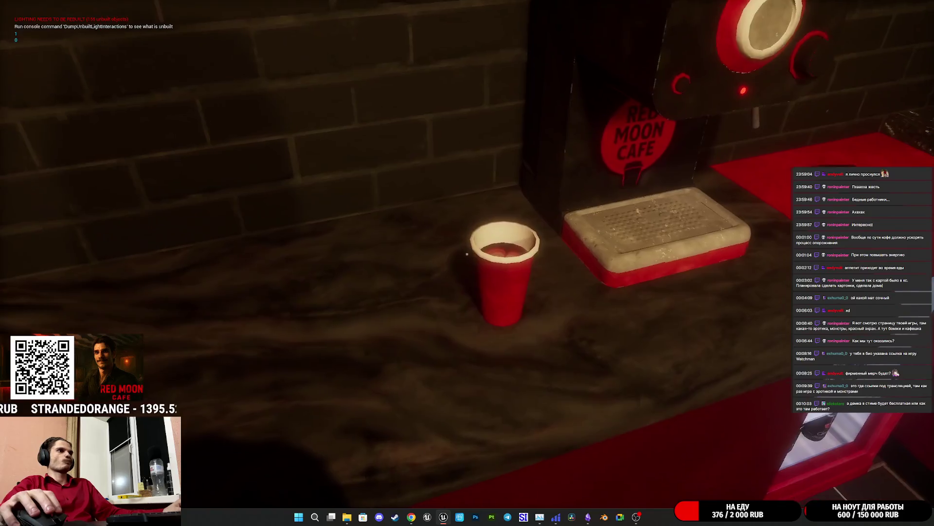
# Lid a coffee cup, serve it to the customer, and take their payment.
pyautogui.click(466, 254)
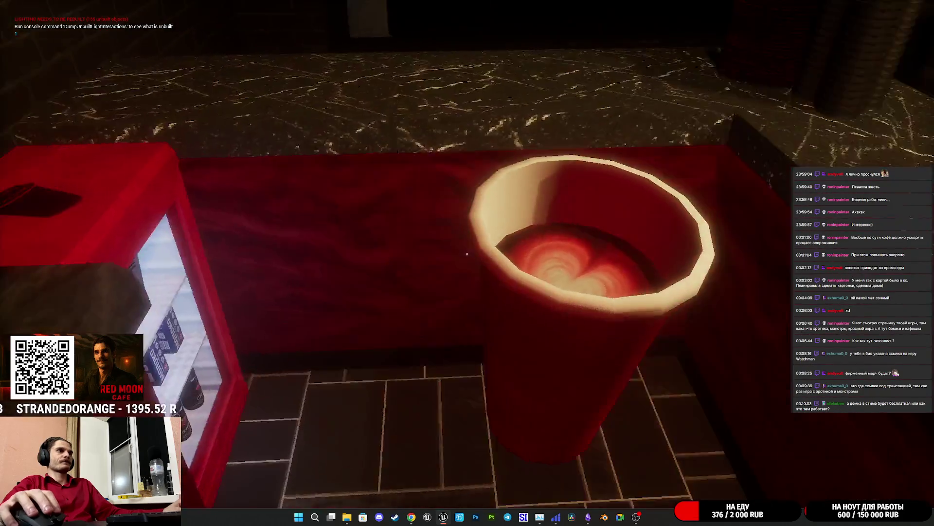
pyautogui.click(467, 253)
pyautogui.click(467, 254)
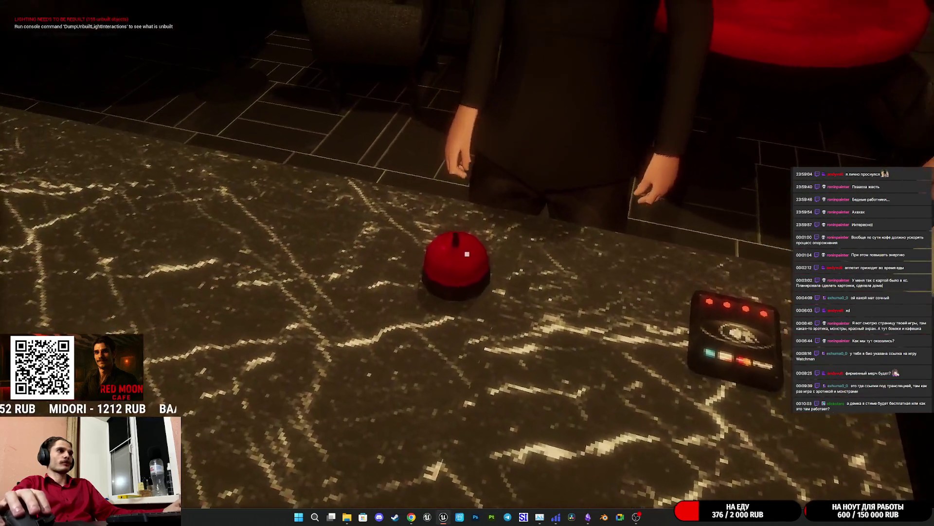
pyautogui.click(467, 254)
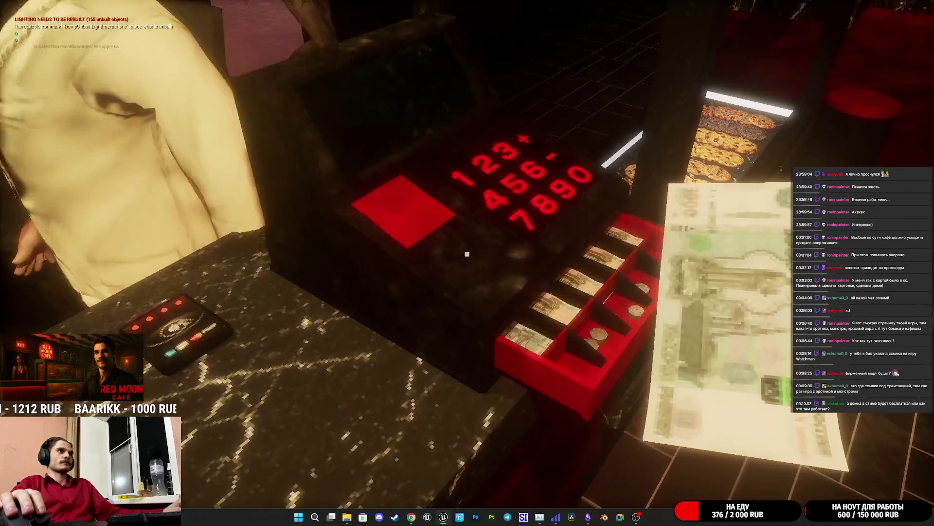
pyautogui.click(467, 254)
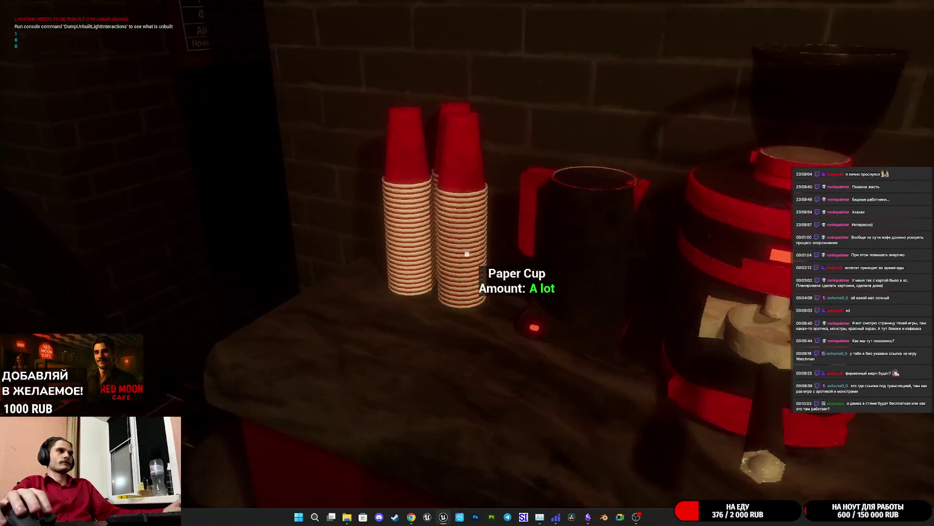
# Set a paper cup in the coffee machine and another on the counter.
pyautogui.click(467, 254)
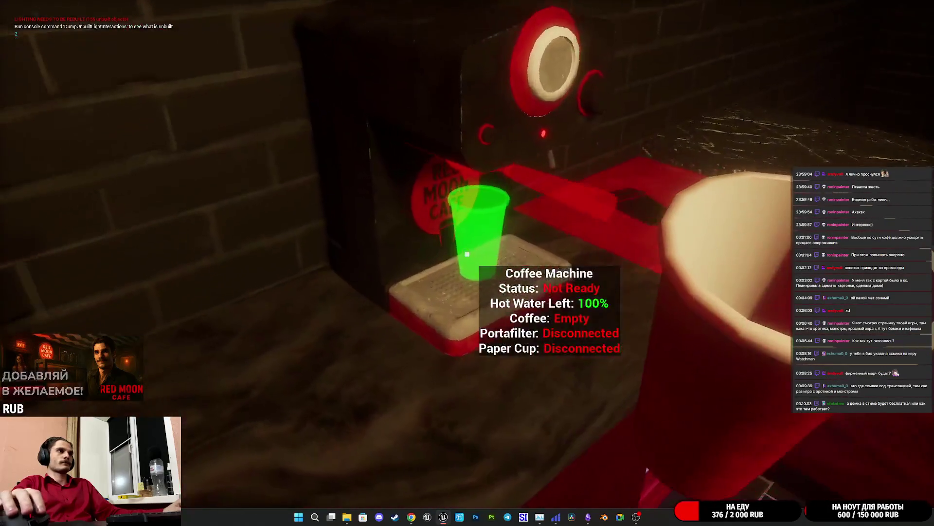
pyautogui.click(467, 254)
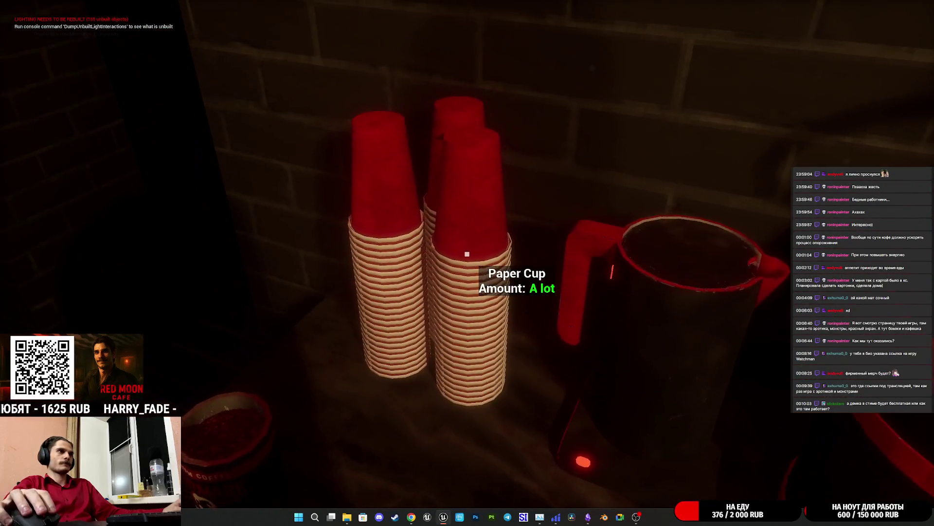
pyautogui.click(467, 253)
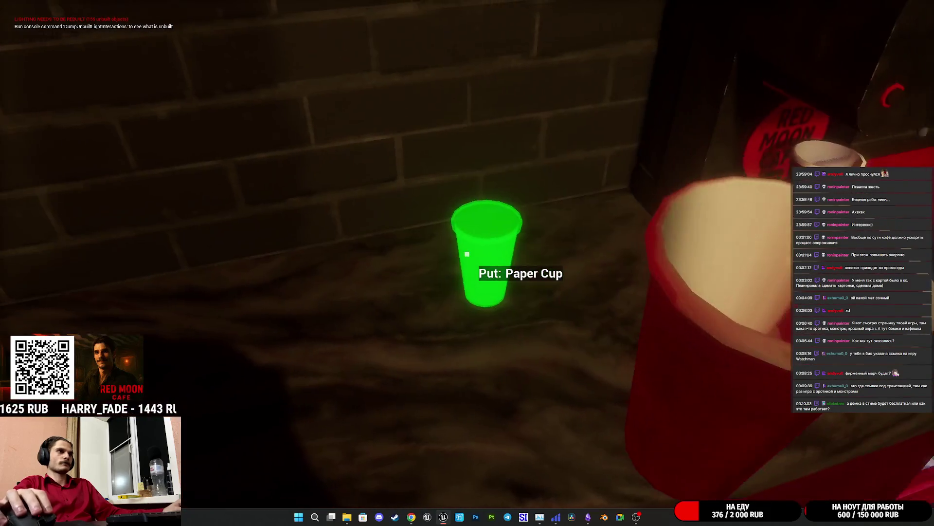
pyautogui.click(467, 253)
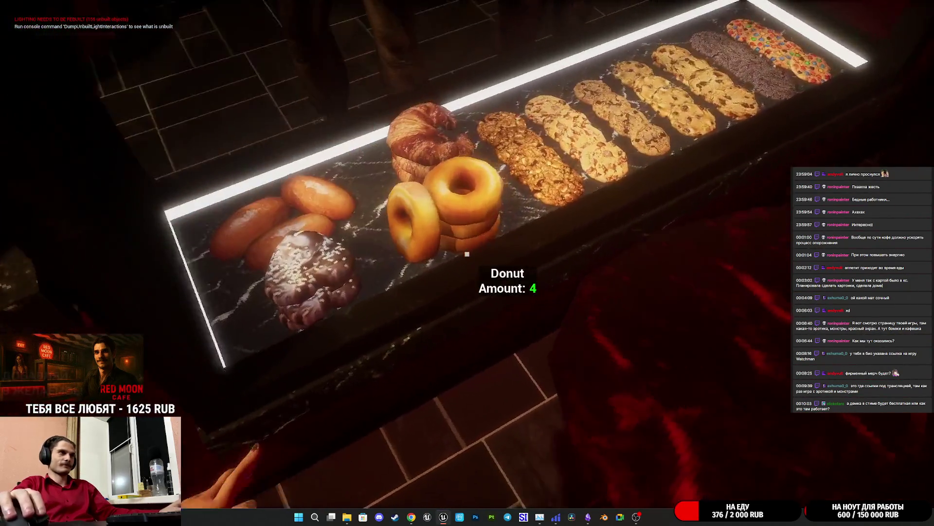
# Plate a donut, set the coffee and milk carton beside it, and cap the cup.
pyautogui.click(467, 253)
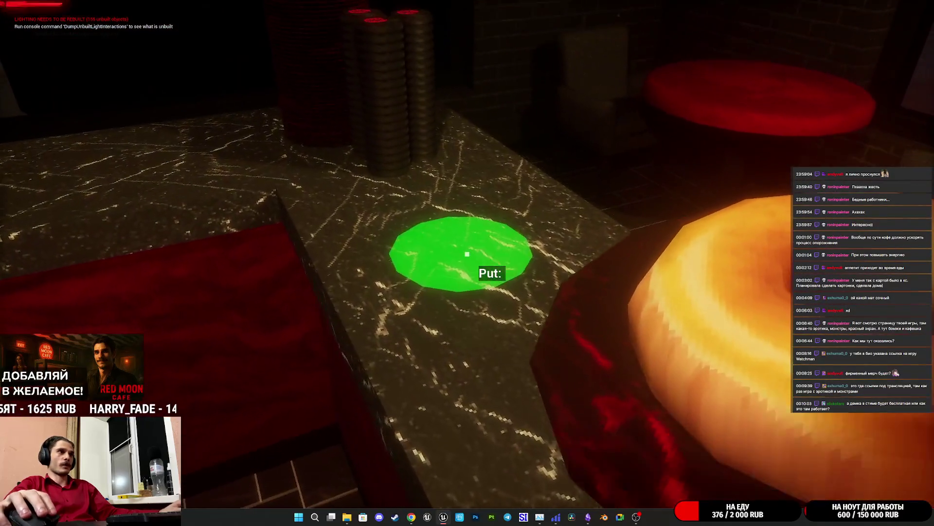
pyautogui.click(467, 253)
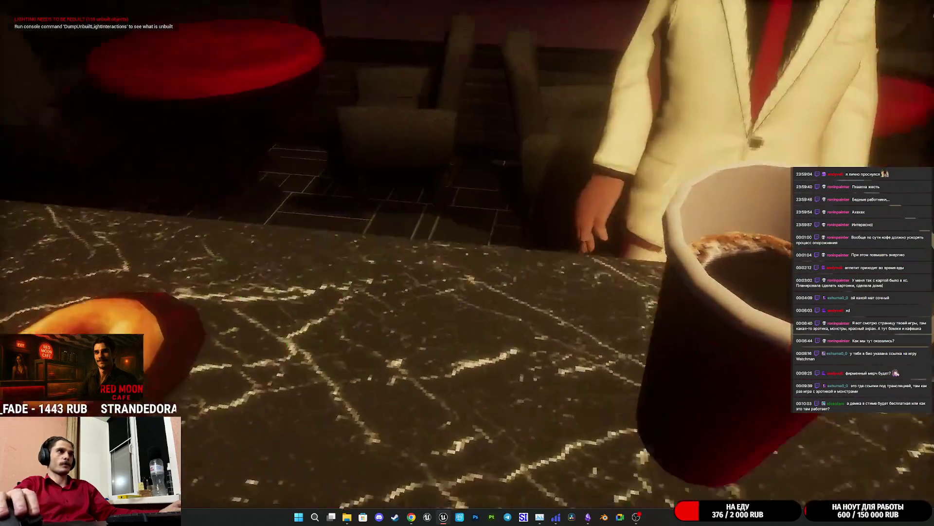
pyautogui.click(467, 254)
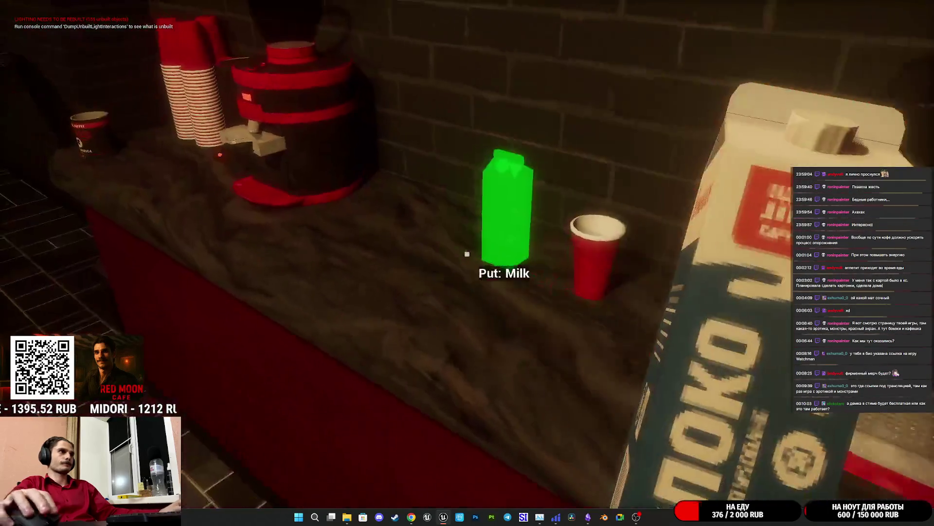
pyautogui.click(466, 254)
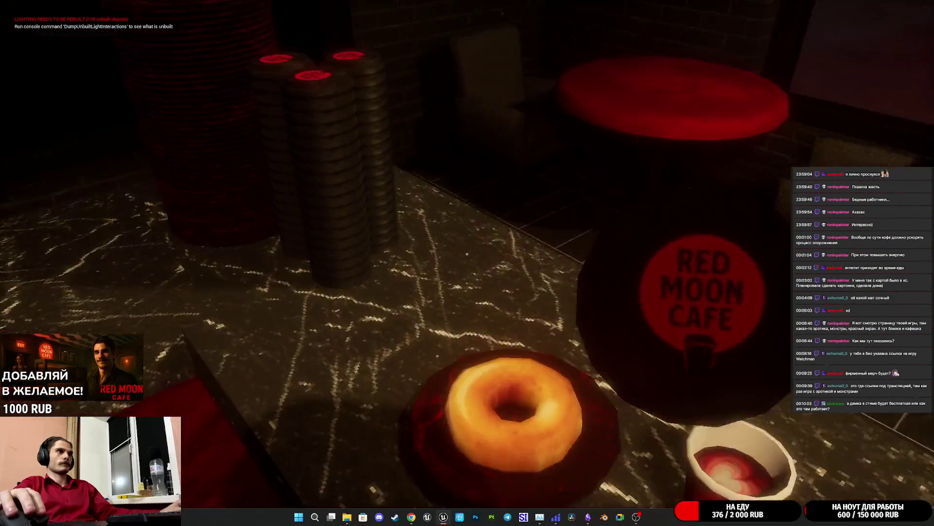
pyautogui.click(466, 254)
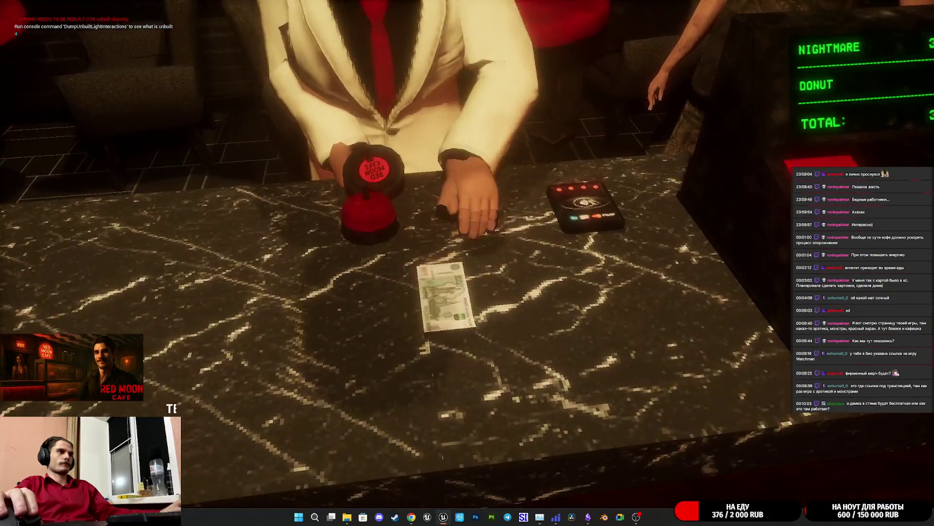
# Put the banknote payment in the register, then walk to a seated customer's lounge table.
pyautogui.click(467, 253)
pyautogui.click(467, 254)
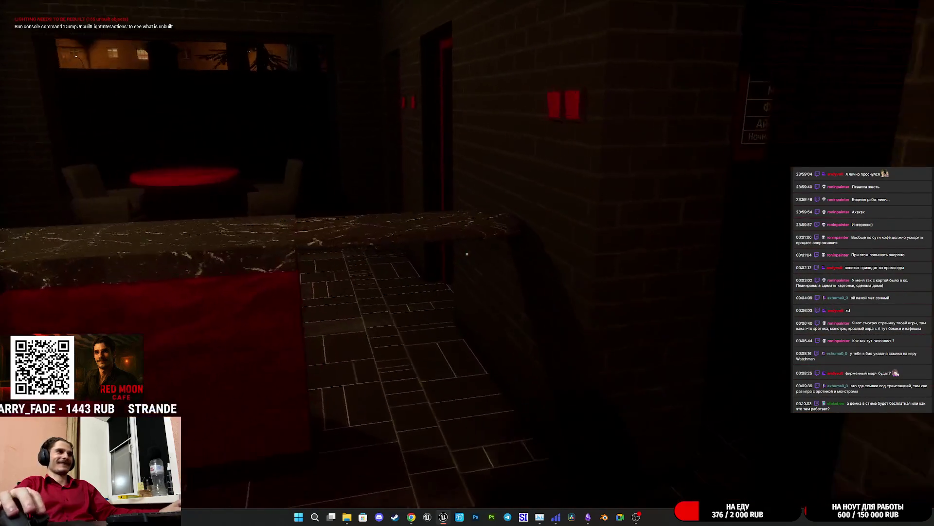
pyautogui.press('w')
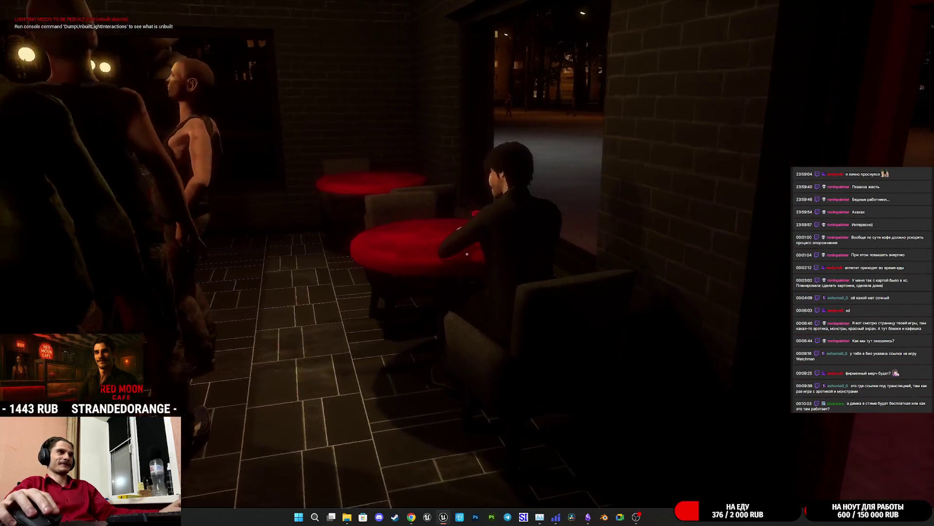
pyautogui.press('w')
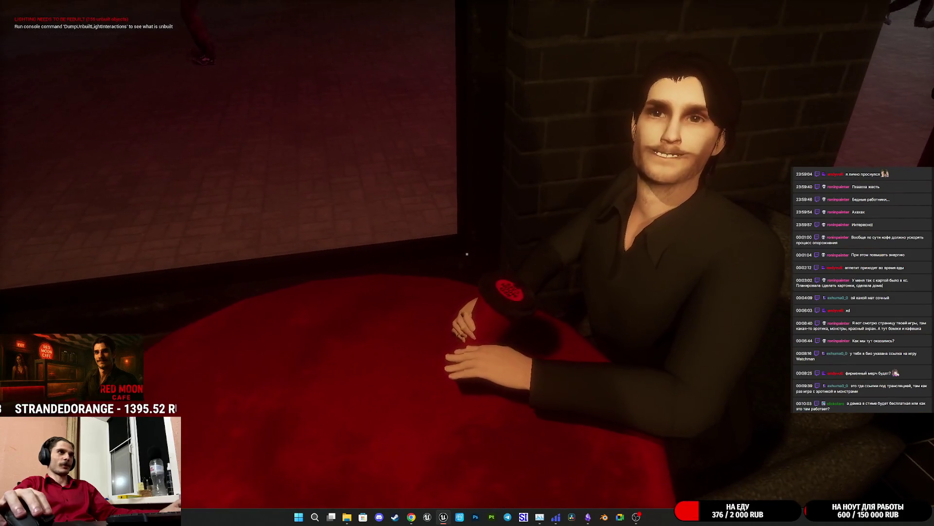
# Circle the white-suited customer at the bar, then head toward the toilet doors.
pyautogui.press('w')
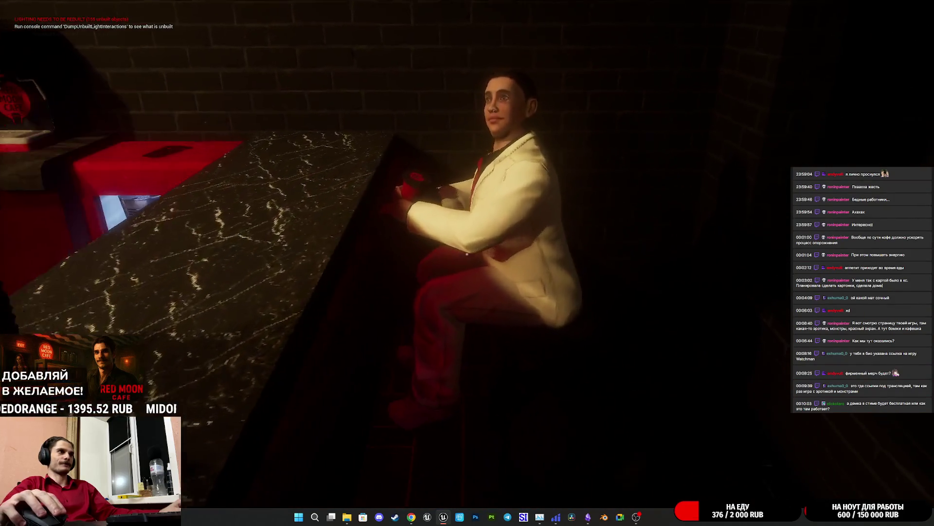
pyautogui.press('w')
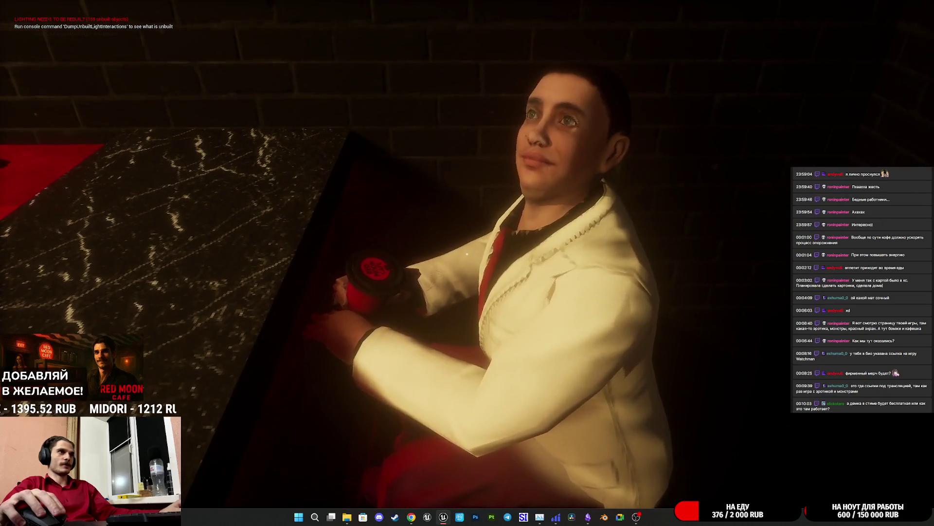
pyautogui.press('d')
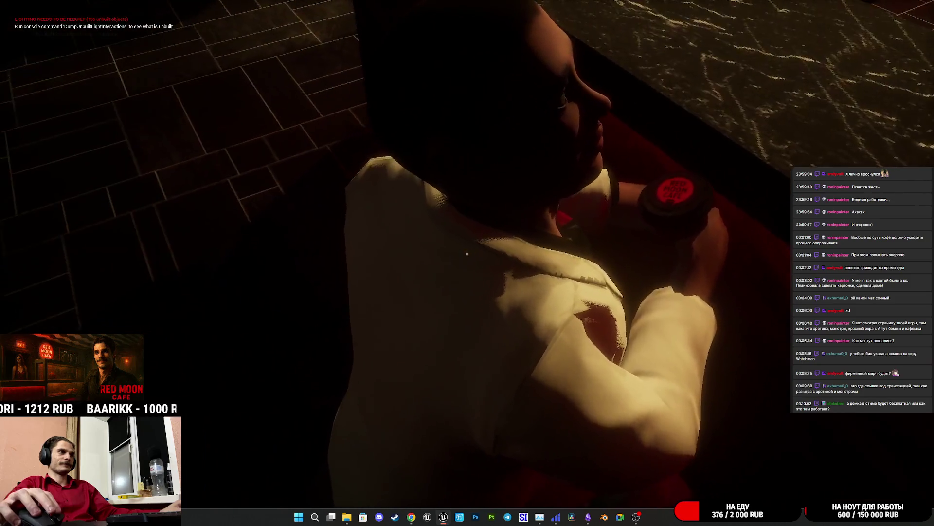
pyautogui.press('d')
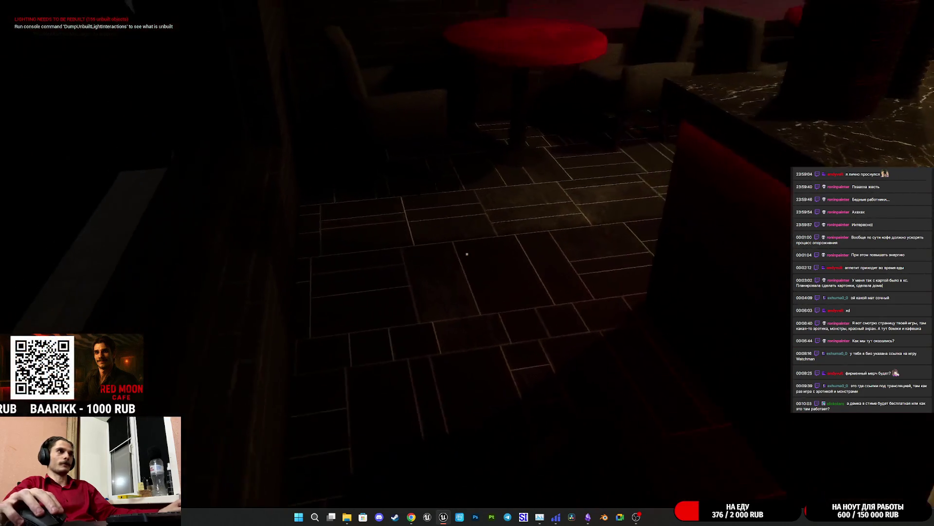
pyautogui.press('d')
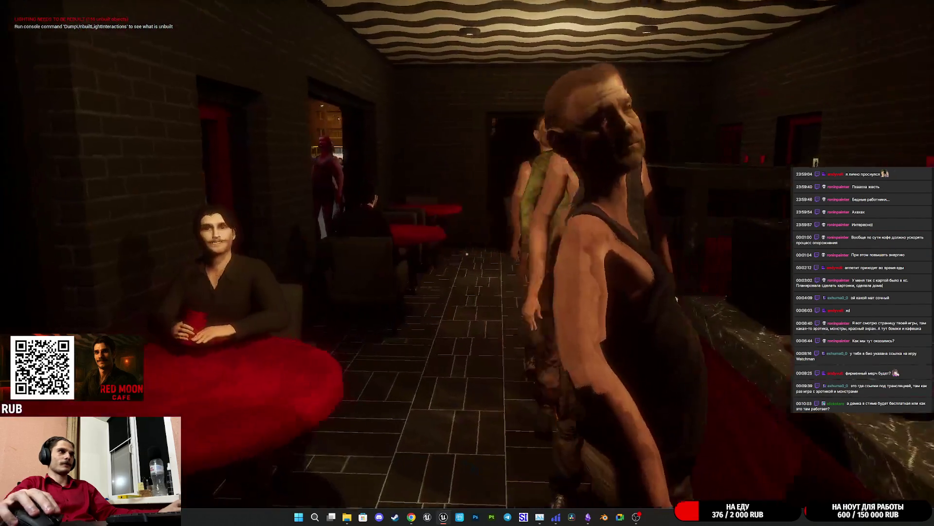
pyautogui.press('w')
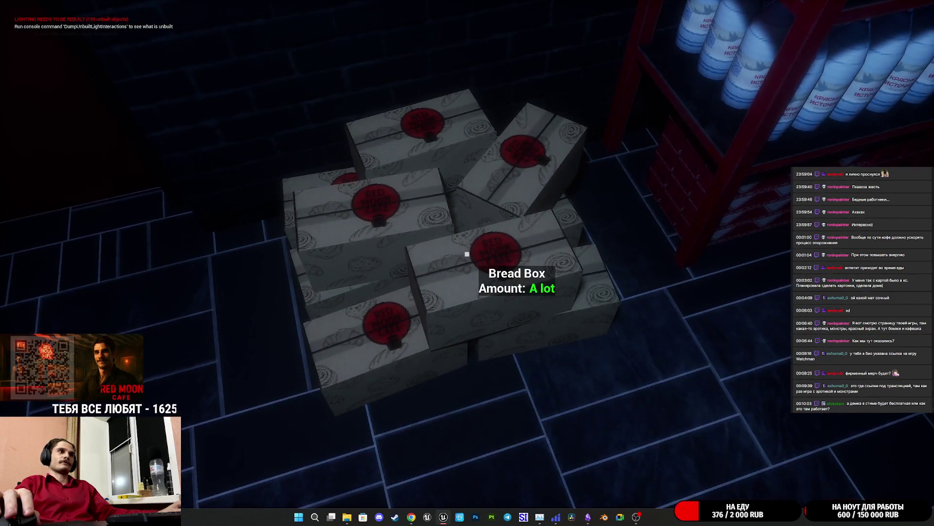
# Stop the play-test and bring the browser's Twitch dashboard forward.
pyautogui.press('Escape')
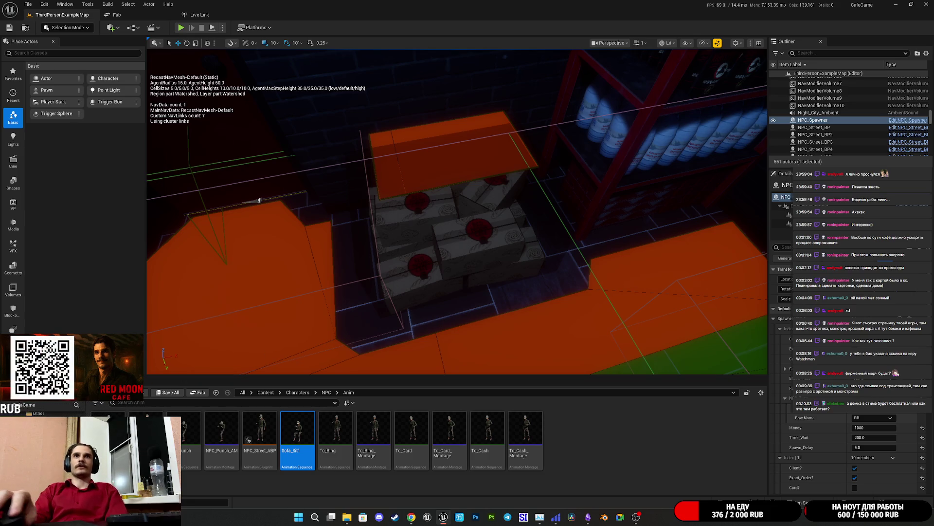
pyautogui.hotkey('alt', 'Tab')
# Maximize the Twitch dashboard and scroll through the public channel page.
pyautogui.doubleClick(468, 150)
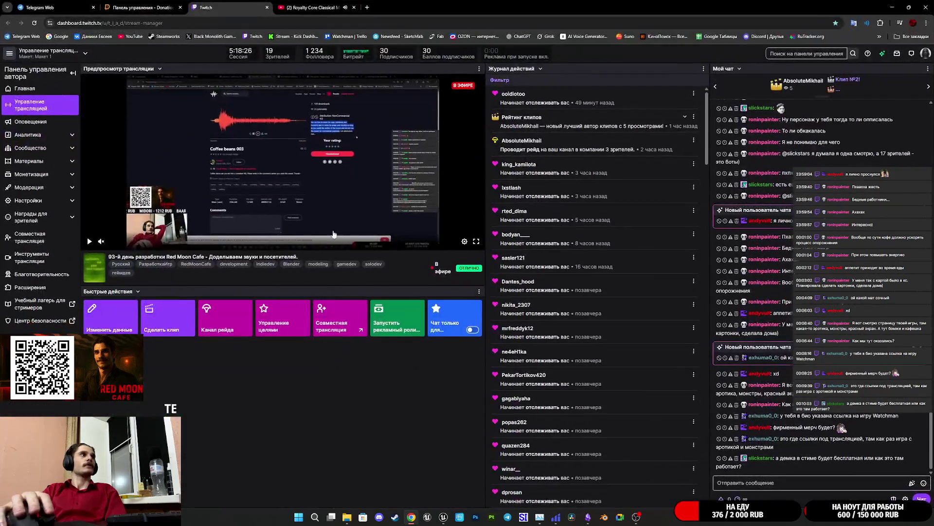
pyautogui.click(925, 53)
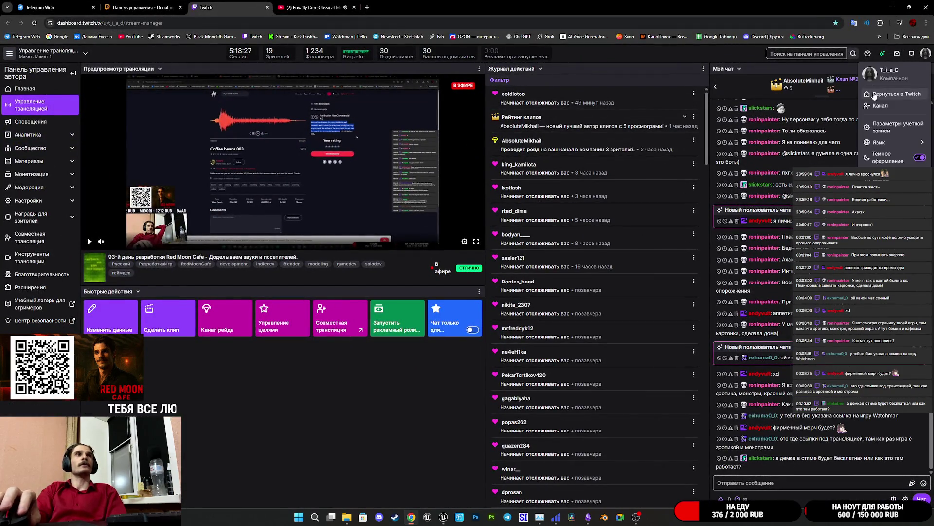
pyautogui.click(879, 106)
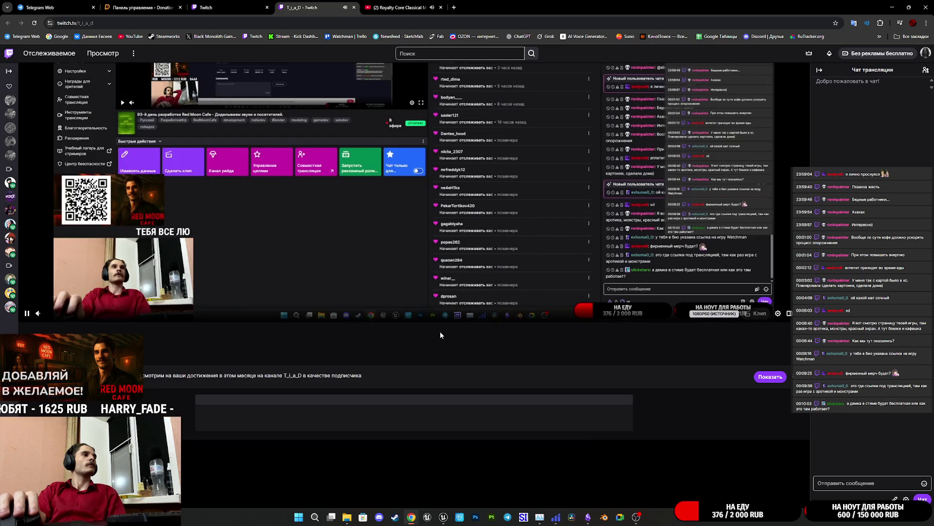
pyautogui.scroll(-5, 395, 337)
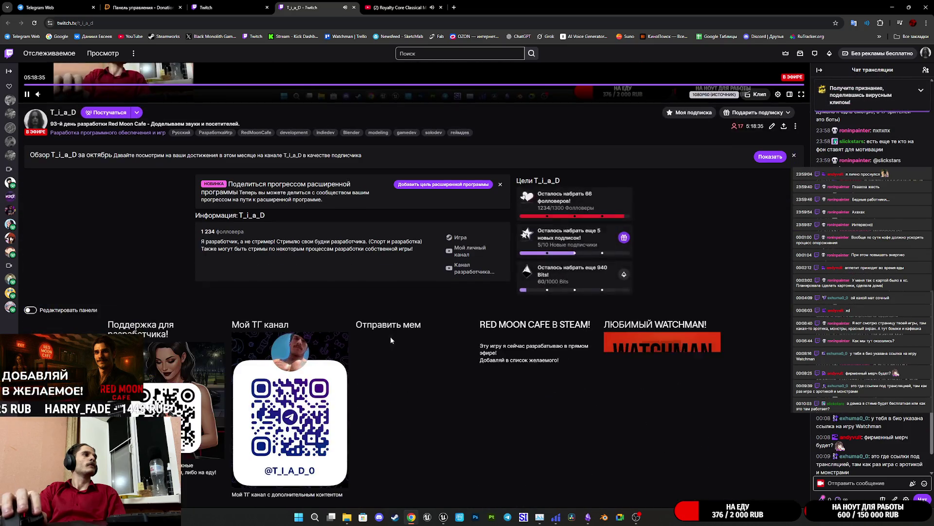
pyautogui.scroll(-3, 600, 270)
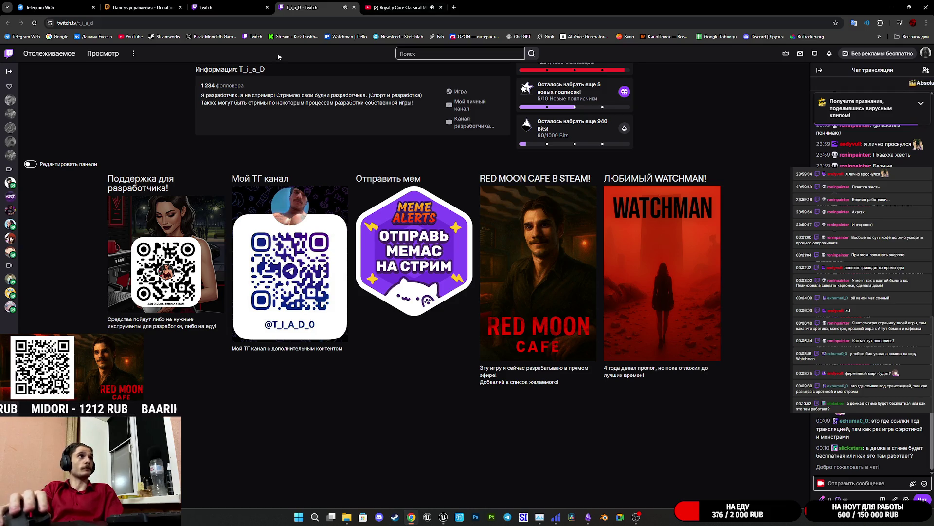
# Open the donation page from the QR panel, close it, and return to Unreal.
pyautogui.click(176, 241)
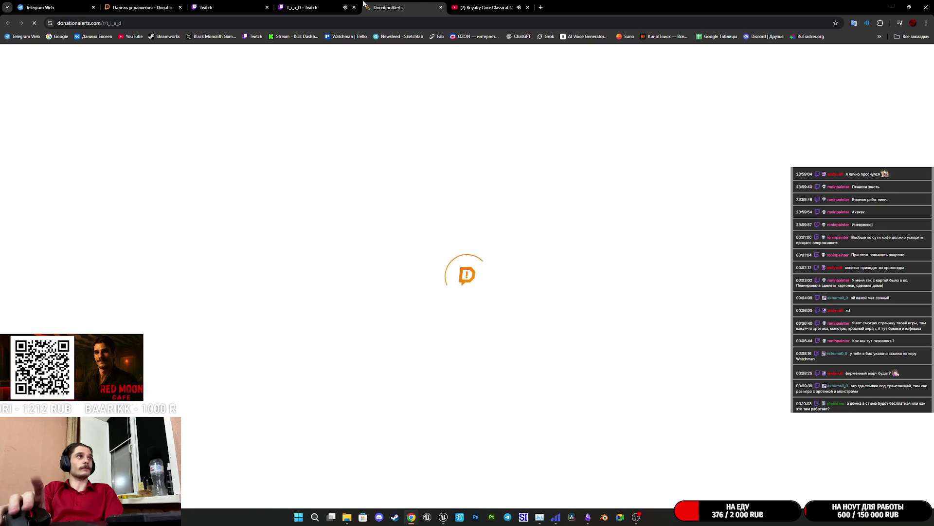
pyautogui.hotkey('ctrl', 'w')
pyautogui.hotkey('ctrl', 'w')
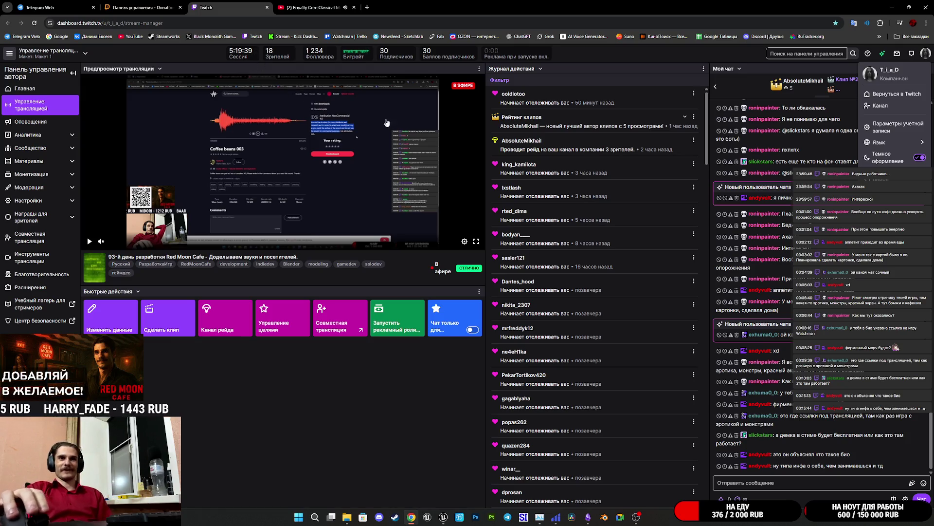
pyautogui.click(443, 515)
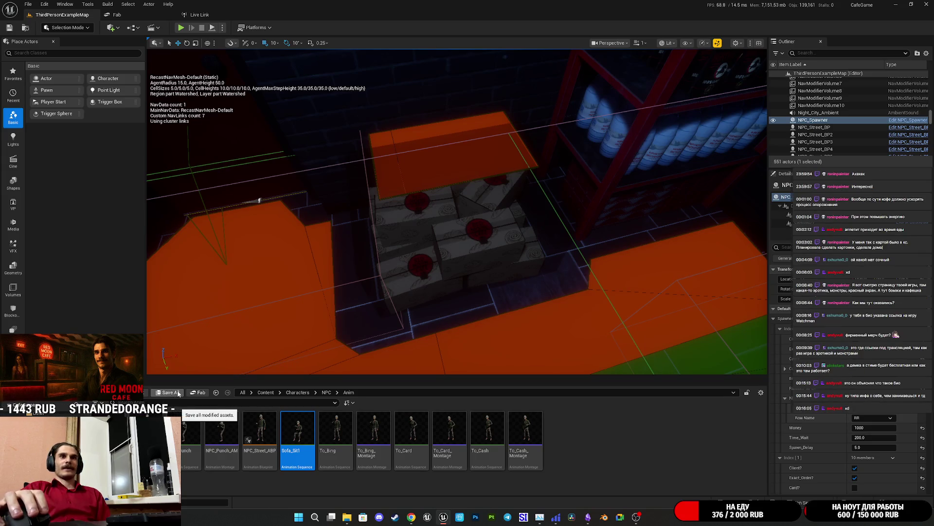
pyautogui.moveTo(491, 248)
pyautogui.mouseDown()
pyautogui.moveTo(481, 209)
pyautogui.moveTo(463, 184)
pyautogui.moveTo(436, 268)
pyautogui.moveTo(428, 261)
pyautogui.mouseUp()
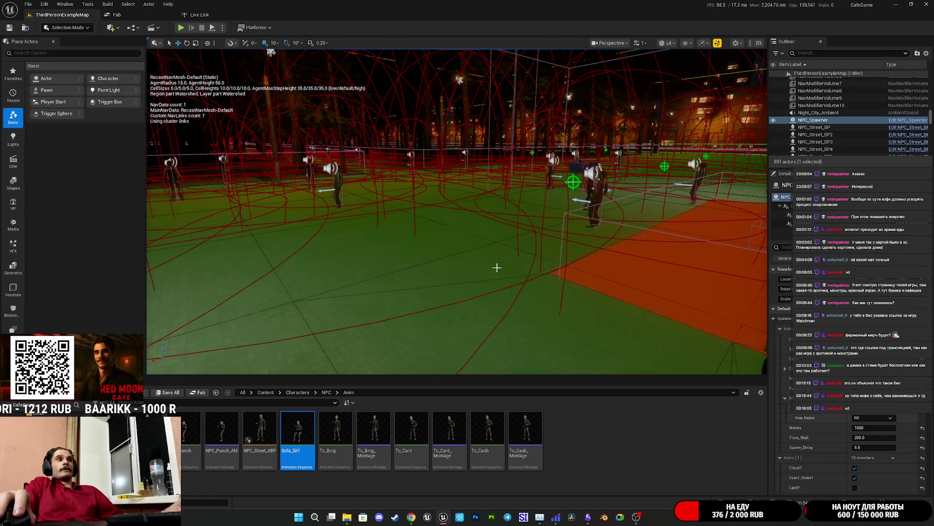
pyautogui.click(411, 517)
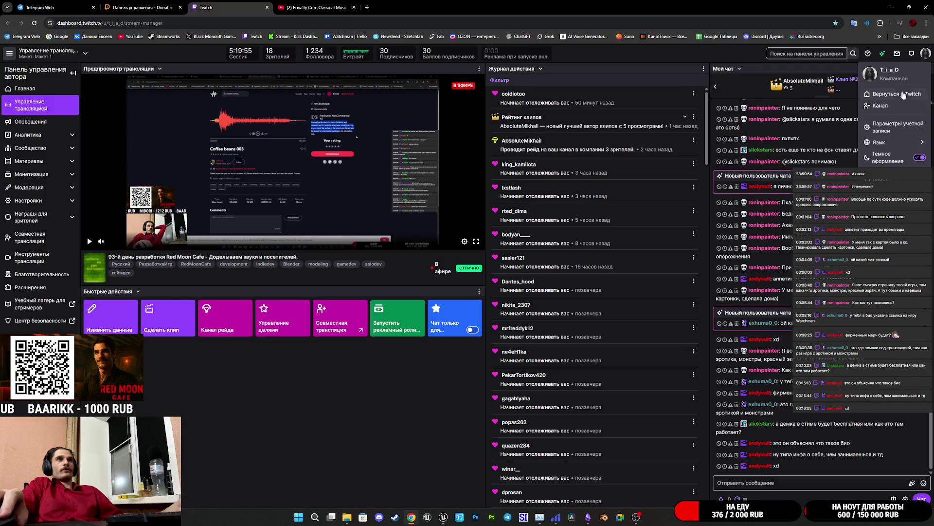
# Open the public channel page, close the YouTube tab, and scroll the channel panels.
pyautogui.click(876, 105)
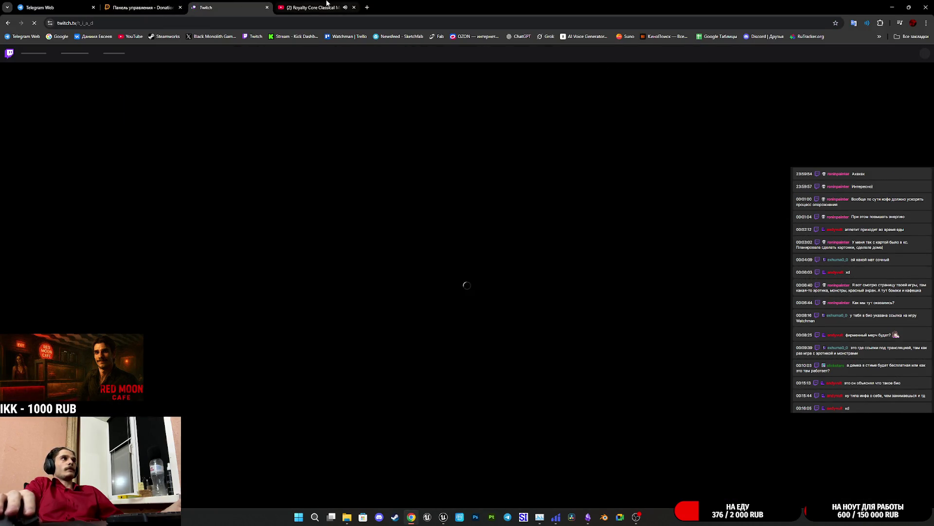
pyautogui.click(327, 5)
pyautogui.click(353, 7)
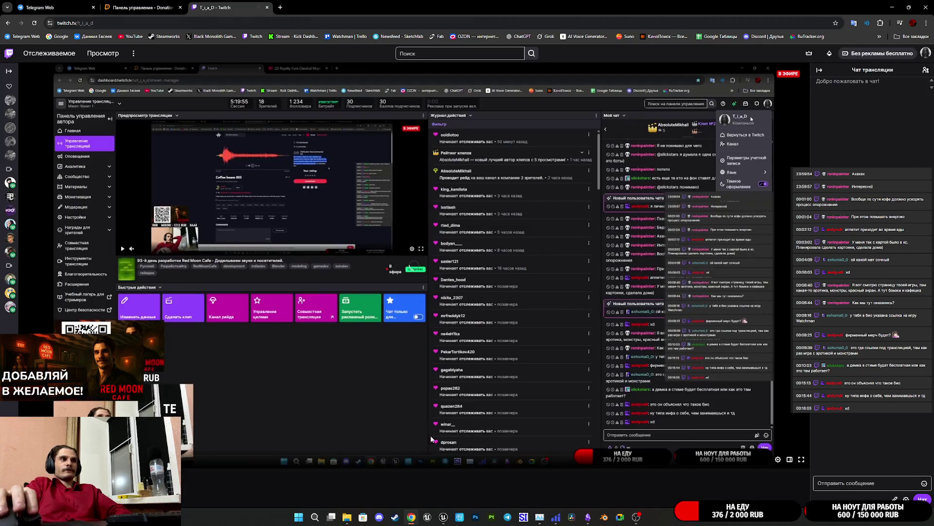
pyautogui.scroll(-8, 441, 415)
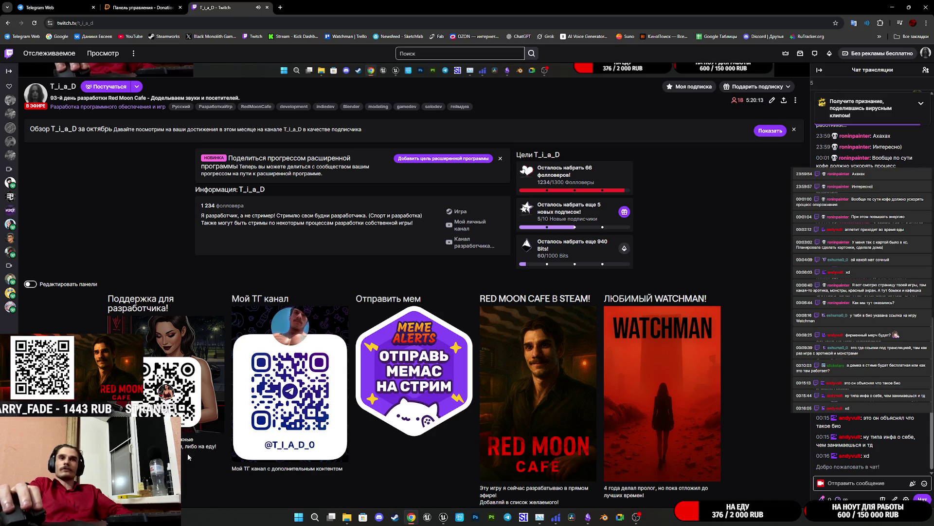
pyautogui.scroll(5, 202, 378)
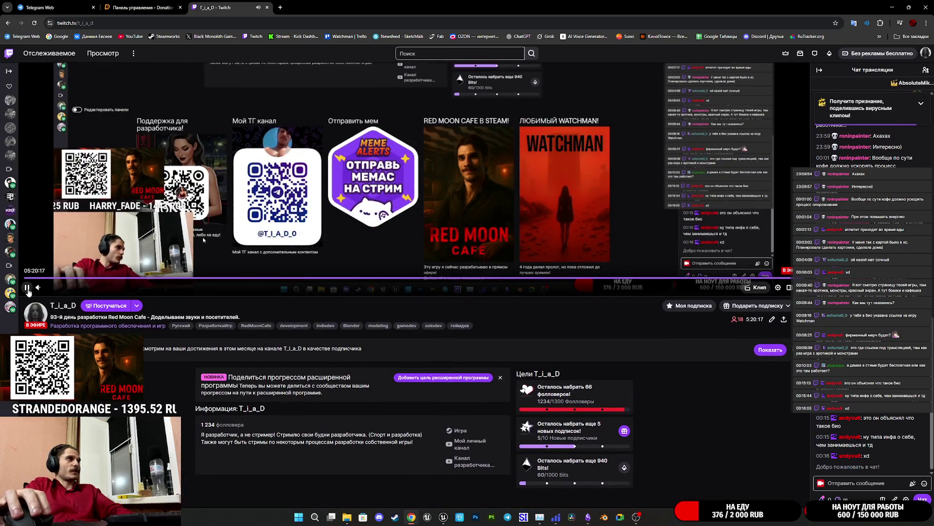
pyautogui.scroll(-7, 263, 298)
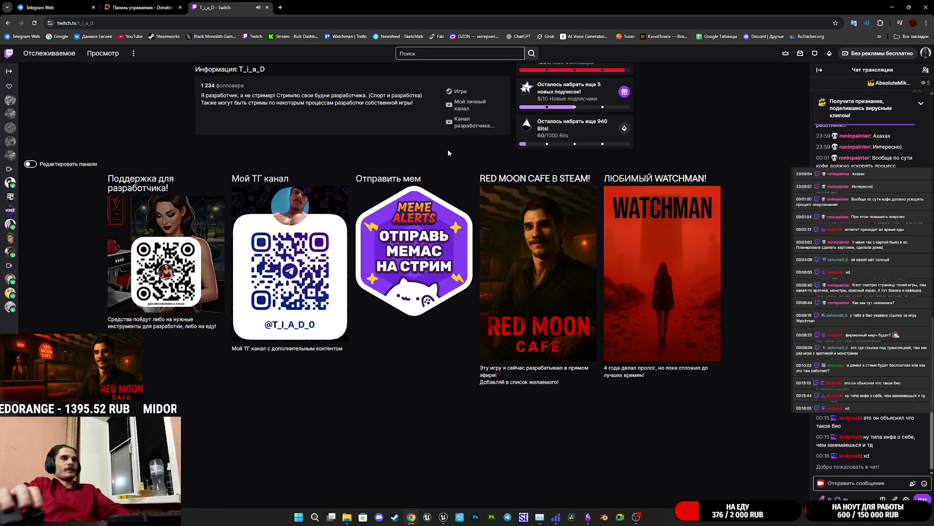
# Close the channel page and reload the Twitch stream manager from the bookmark.
pyautogui.middleClick(231, 3)
pyautogui.click(80, 4)
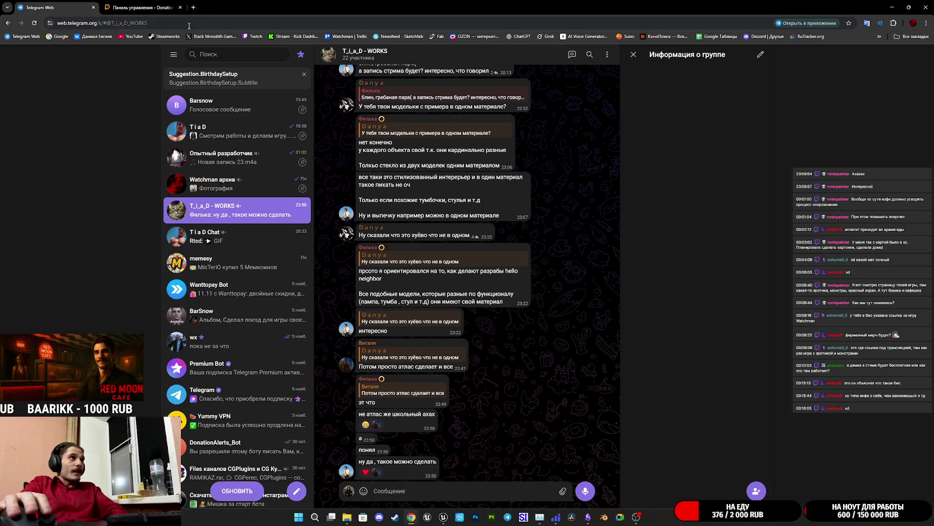
pyautogui.middleClick(248, 36)
pyautogui.click(243, 8)
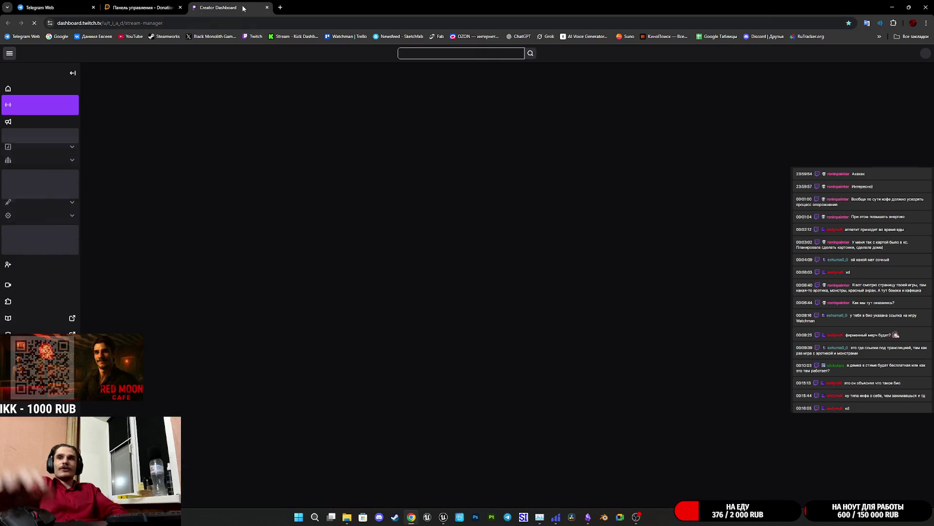